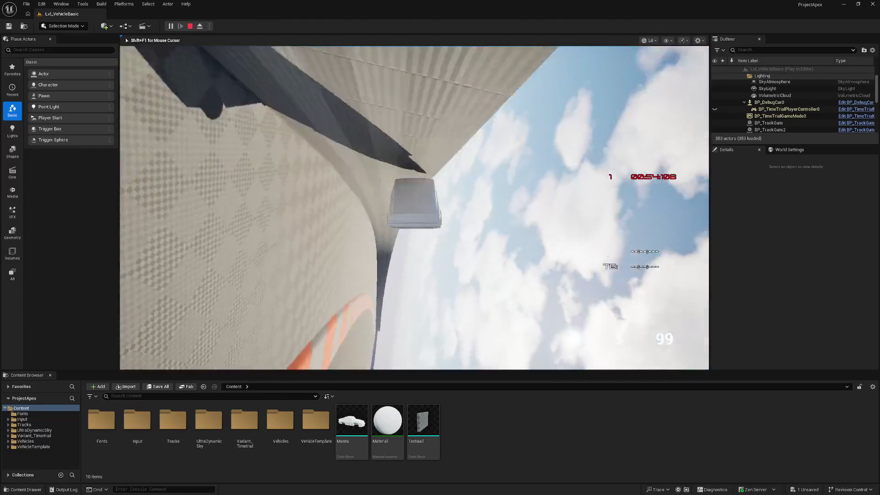
End the play test, abandon the Manta mesh's Reimport With Dialog, and bring up BP_DebugCar
{"action": "key", "text": "Escape"}
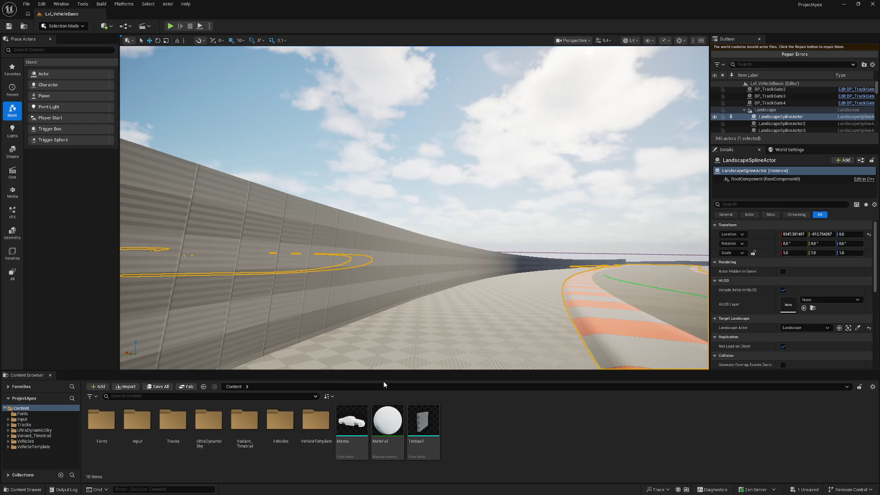
{"action": "double_click", "coordinate": [351, 419]}
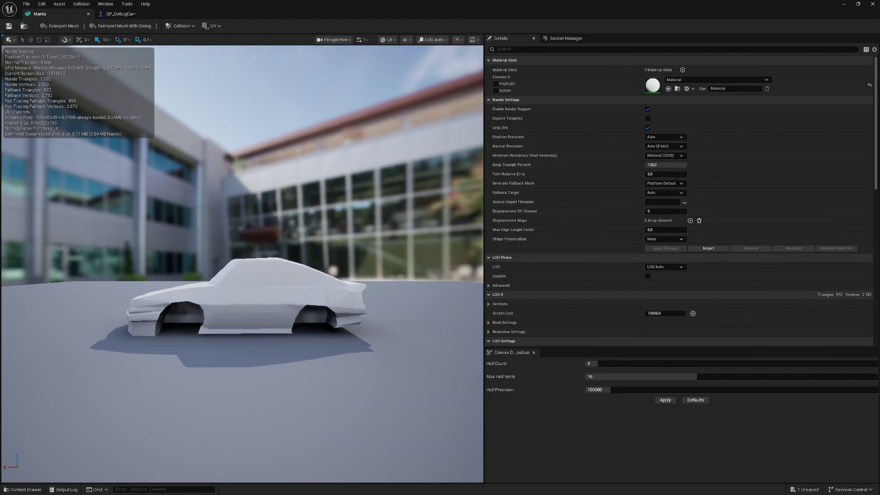
{"action": "left_click", "coordinate": [123, 25]}
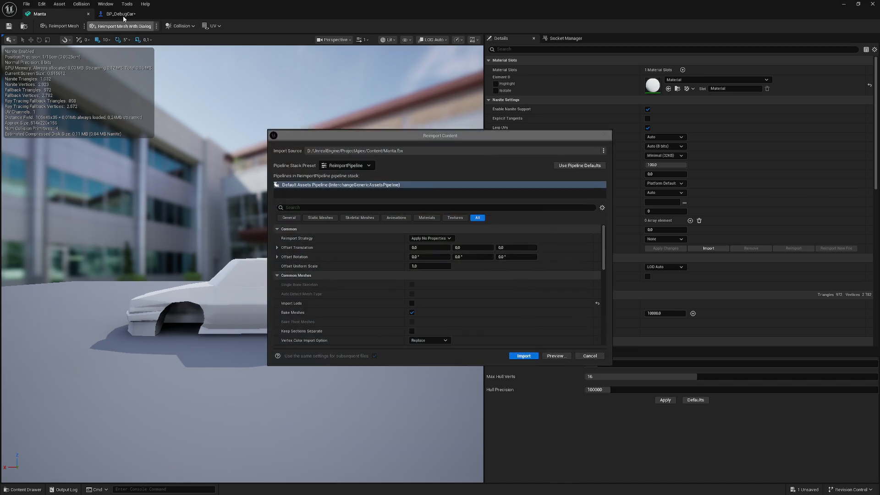
{"action": "left_click", "coordinate": [604, 134]}
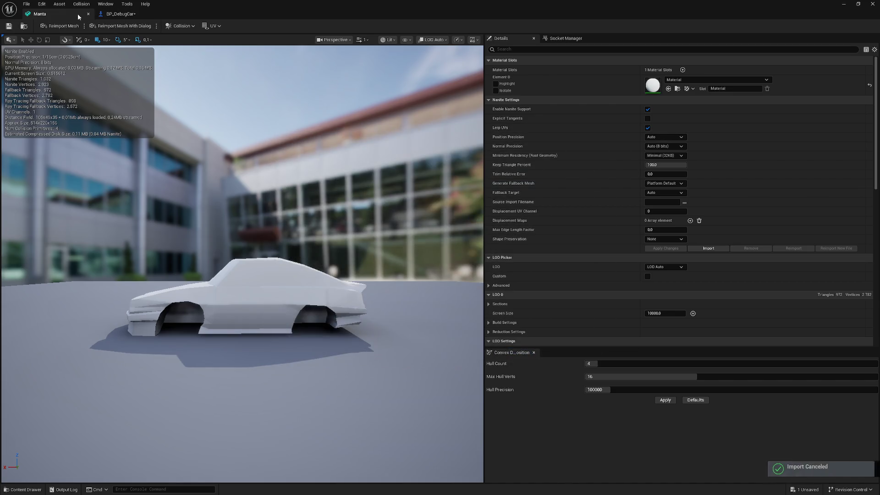
{"action": "left_click", "coordinate": [125, 15]}
{"action": "scroll", "coordinate": [413, 202], "scroll_direction": "down", "scroll_amount": 3}
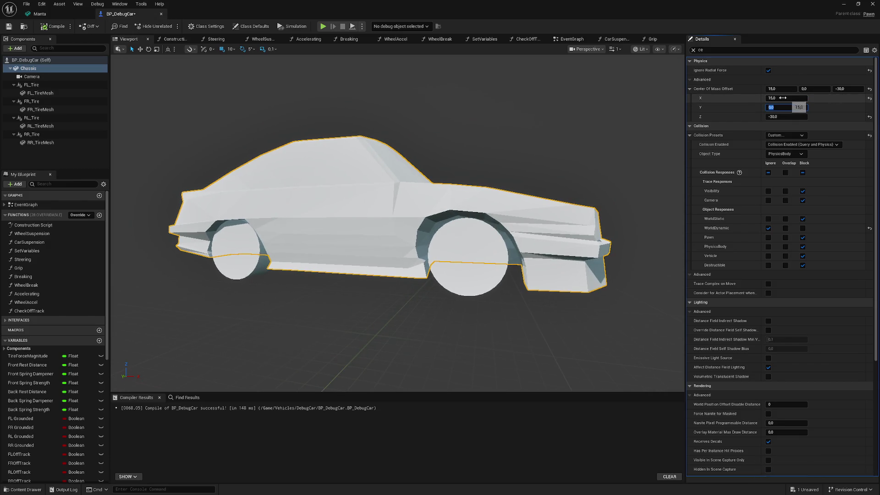
Set BP_DebugCar's Center Of Mass Offset to X 20, Z -20, compile, and minimize the Blueprint
{"action": "left_click", "coordinate": [783, 98]}
{"action": "type", "text": "20"}
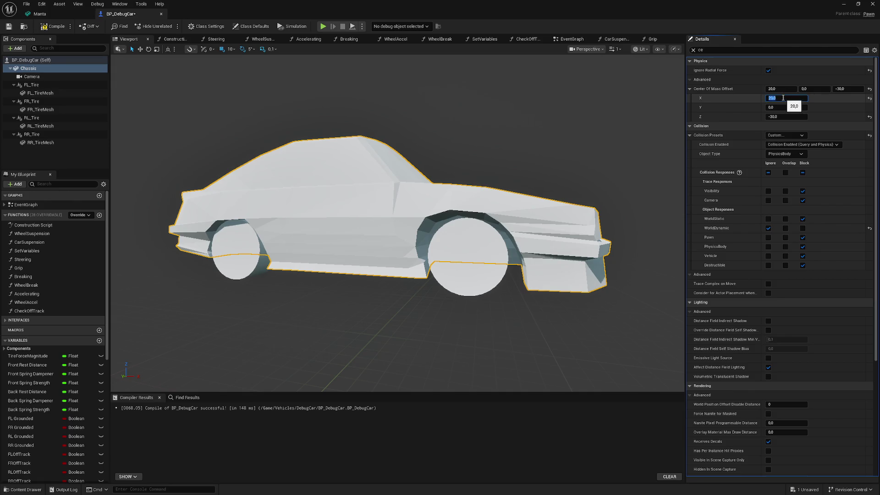
{"action": "key", "text": "Tab"}
{"action": "key", "text": "Tab"}
{"action": "type", "text": "-"}
{"action": "key", "text": "Return"}
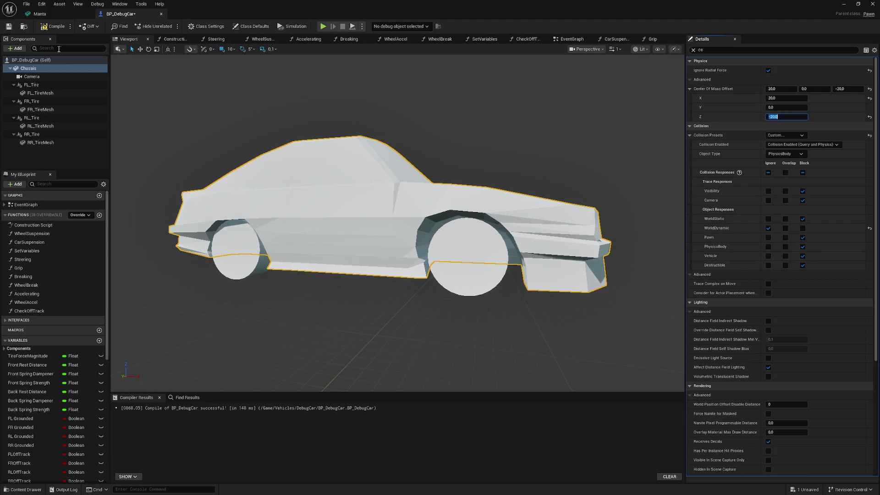
{"action": "left_click", "coordinate": [50, 27]}
{"action": "left_click", "coordinate": [844, 4]}
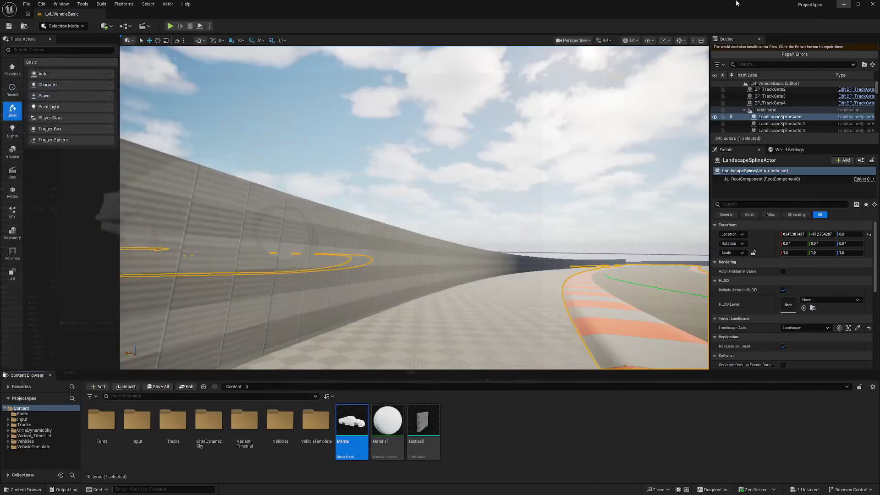
Test-drive the car in Lvl_VehicleBasic, then stop the play session
{"action": "left_click", "coordinate": [170, 26]}
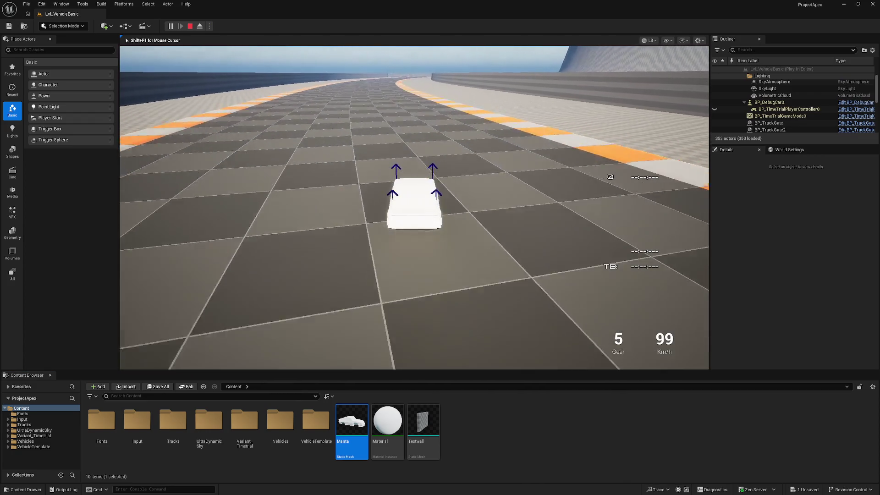
{"action": "key", "text": "Escape"}
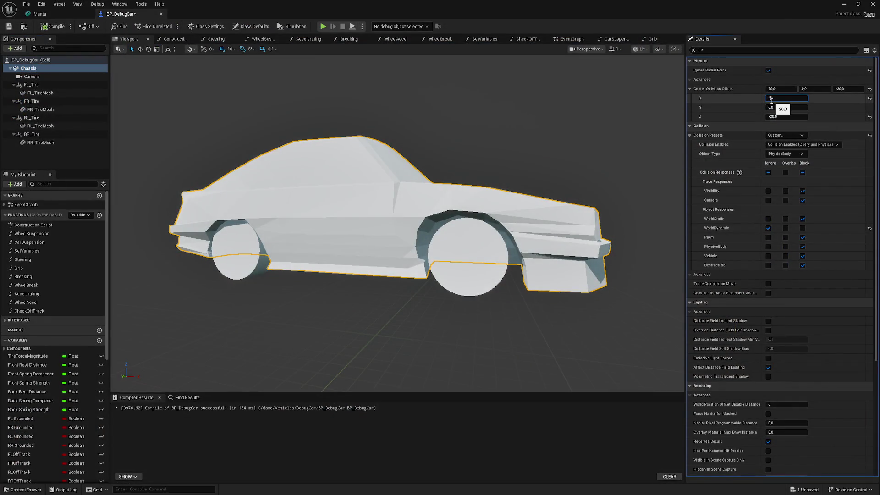
Change the center of mass offset to X 30, Z -50, recompile, and play-test the car
{"action": "type", "text": "30"}
{"action": "key", "text": "Return"}
{"action": "left_click", "coordinate": [48, 29]}
{"action": "left_click", "coordinate": [784, 117]}
{"action": "type", "text": "-50"}
{"action": "key", "text": "Return"}
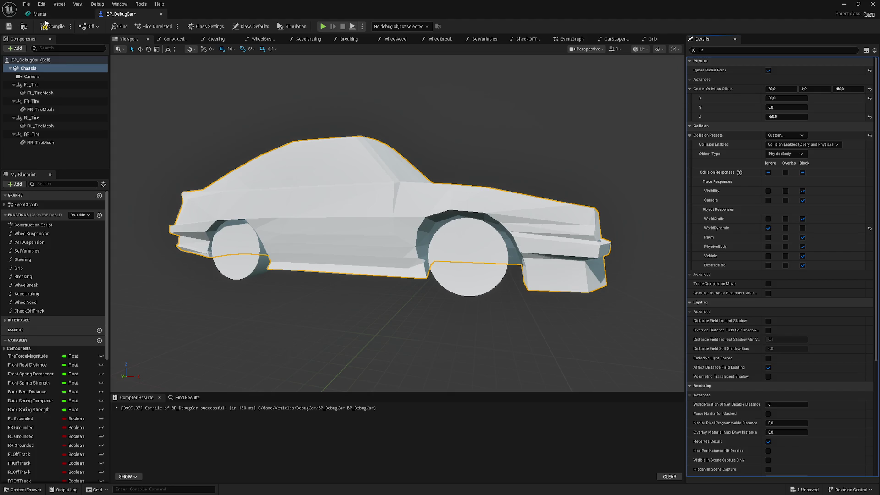
{"action": "left_click", "coordinate": [47, 26]}
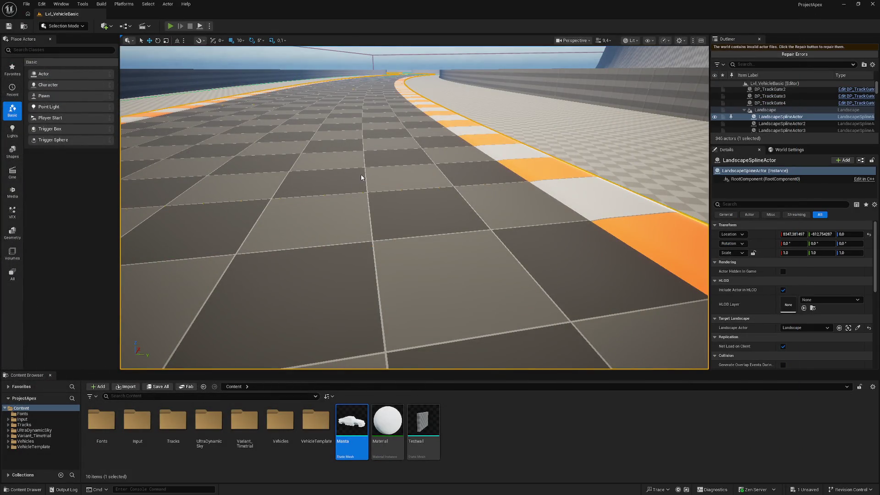
{"action": "key", "text": "alt+p"}
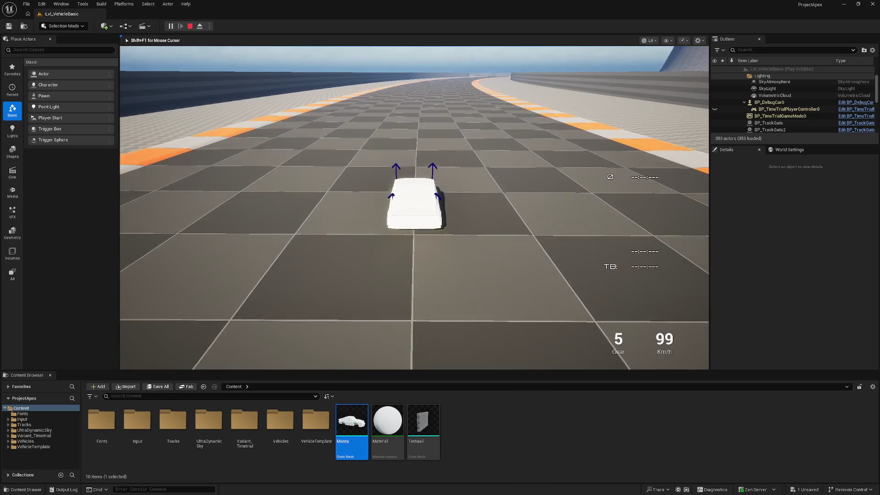
{"action": "key", "text": "Escape"}
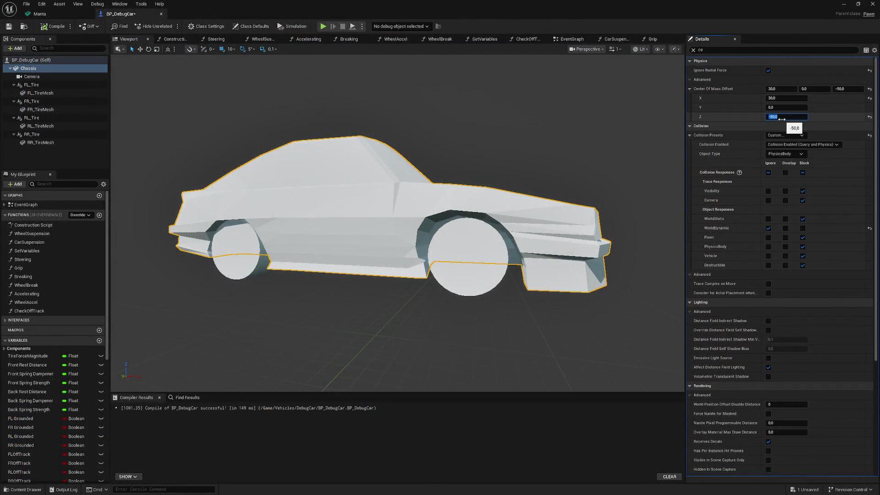
Raise the center of mass Z offset to -10, recompile, and run another test drive
{"action": "type", "text": "-"}
{"action": "key", "text": "Return"}
{"action": "left_click", "coordinate": [54, 26]}
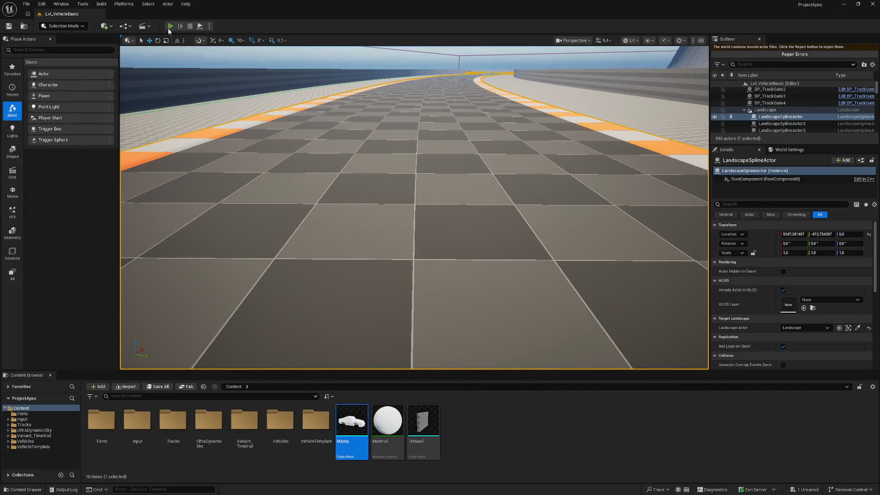
{"action": "left_click", "coordinate": [168, 28]}
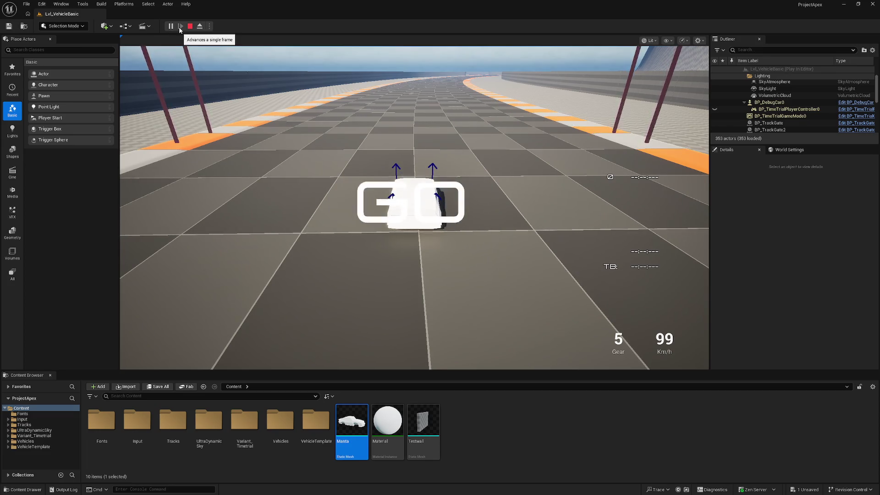
{"action": "left_click", "coordinate": [320, 183]}
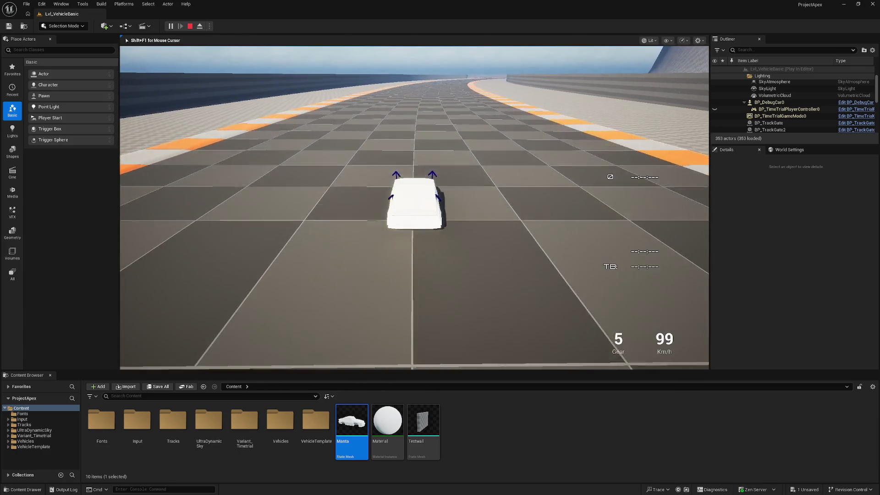
{"action": "key", "text": "Escape"}
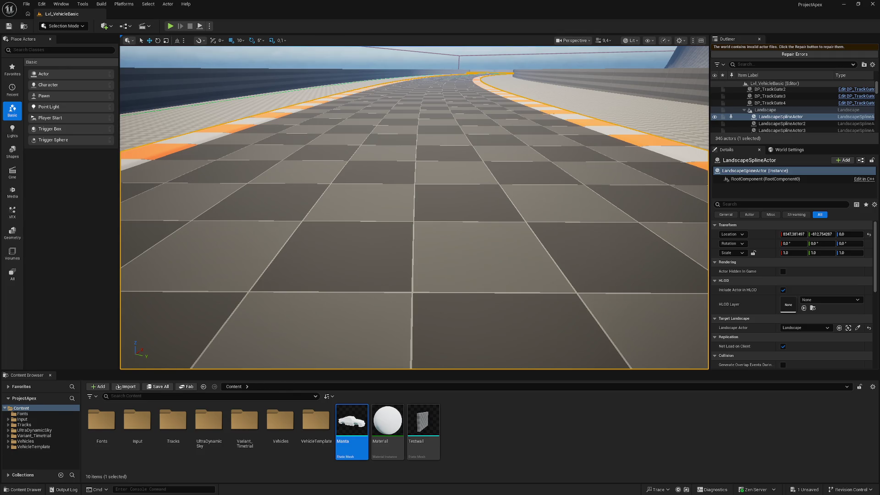
{"action": "key", "text": "alt+Tab"}
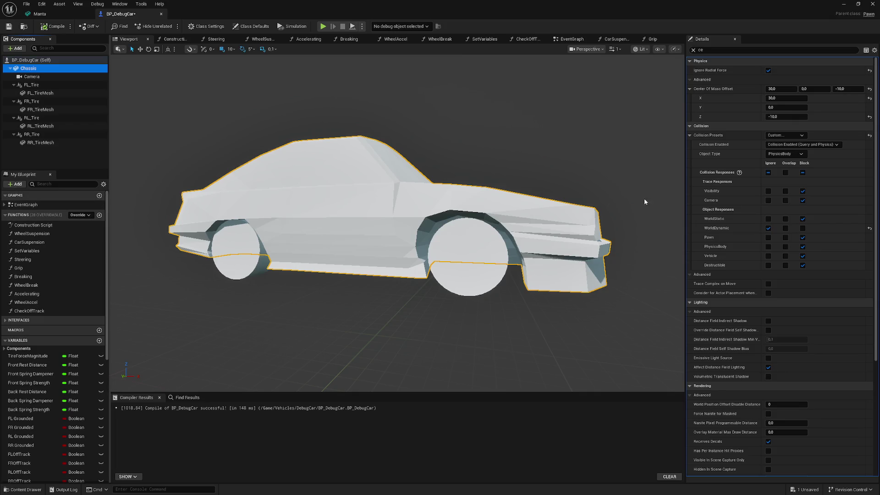
Enter -40 in the Center Of Mass Offset Z field and compile BP_DebugCar
{"action": "left_click", "coordinate": [779, 116]}
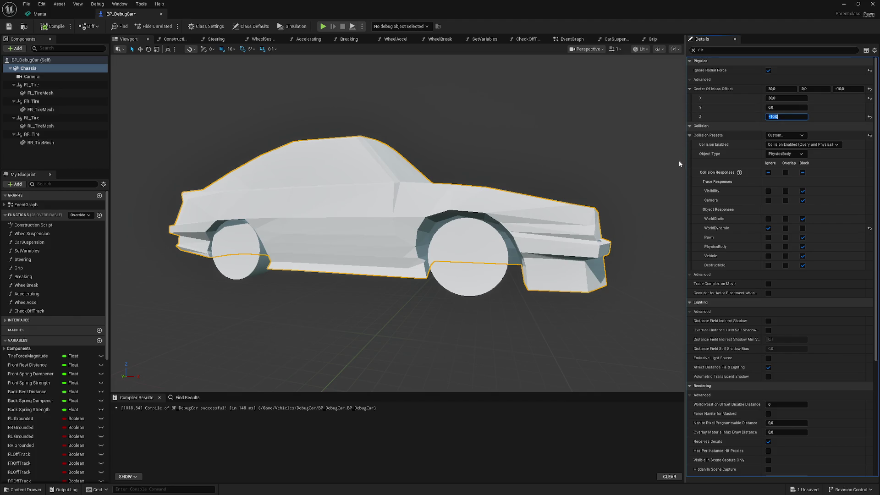
{"action": "type", "text": "-40"}
{"action": "key", "text": "Return"}
{"action": "left_click", "coordinate": [54, 26]}
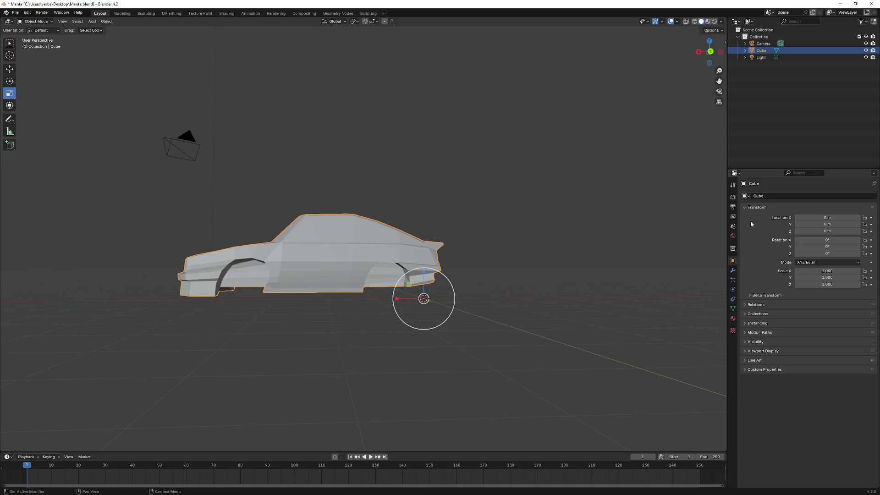
{"action": "left_click", "coordinate": [733, 271]}
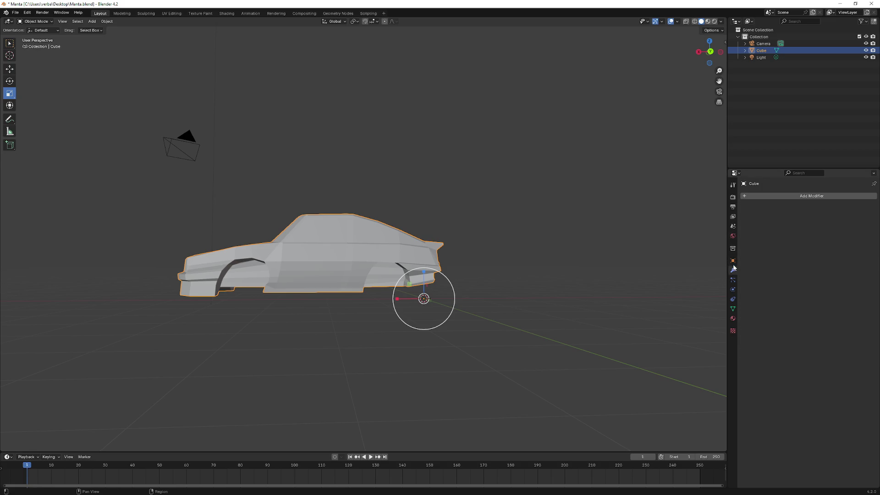
{"action": "left_click", "coordinate": [733, 260]}
{"action": "left_click", "coordinate": [733, 249]}
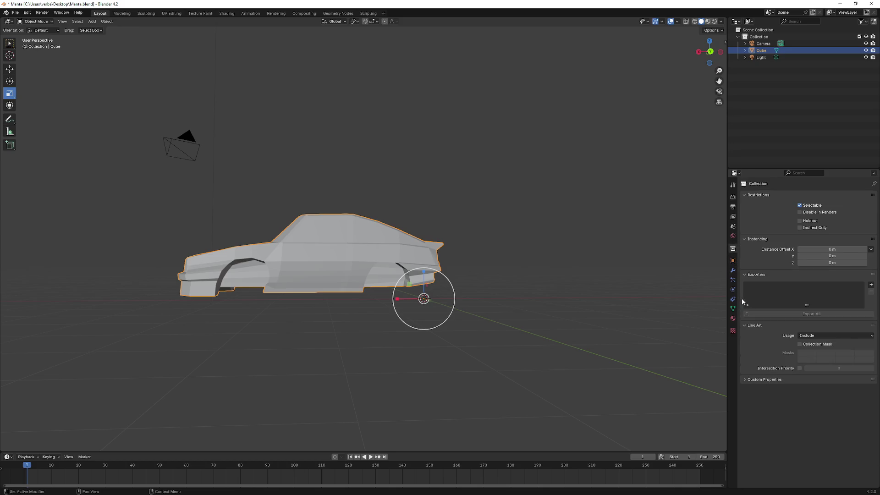
{"action": "left_click", "coordinate": [734, 237]}
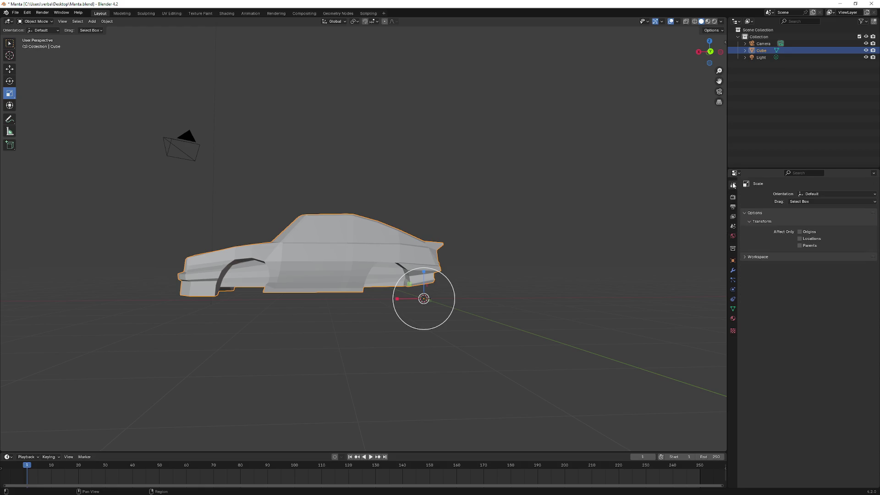
{"action": "left_click", "coordinate": [733, 198]}
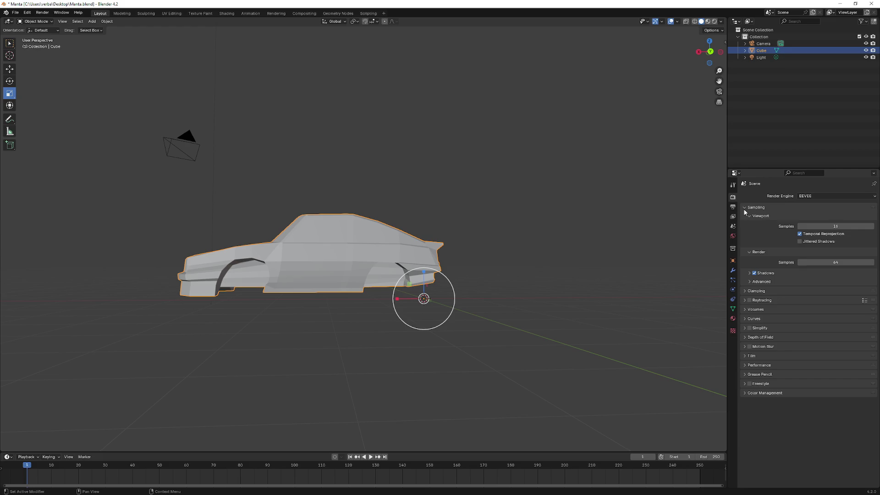
{"action": "left_click", "coordinate": [733, 207]}
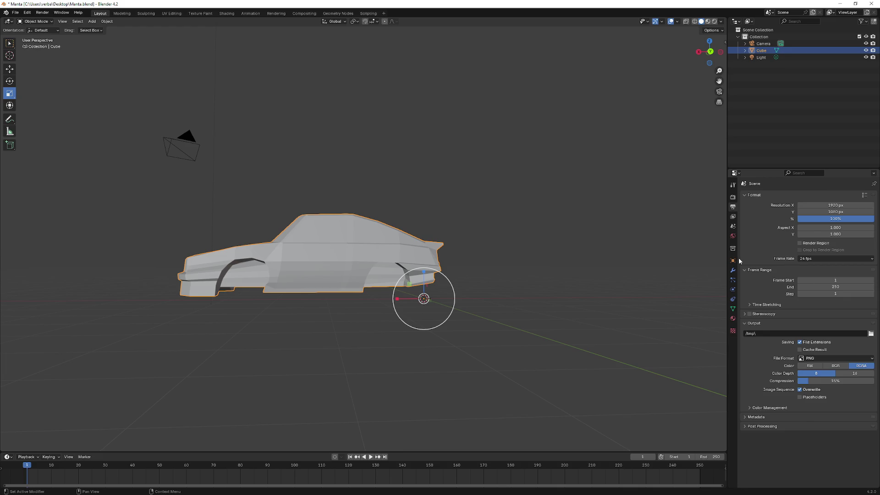
{"action": "left_click", "coordinate": [732, 299]}
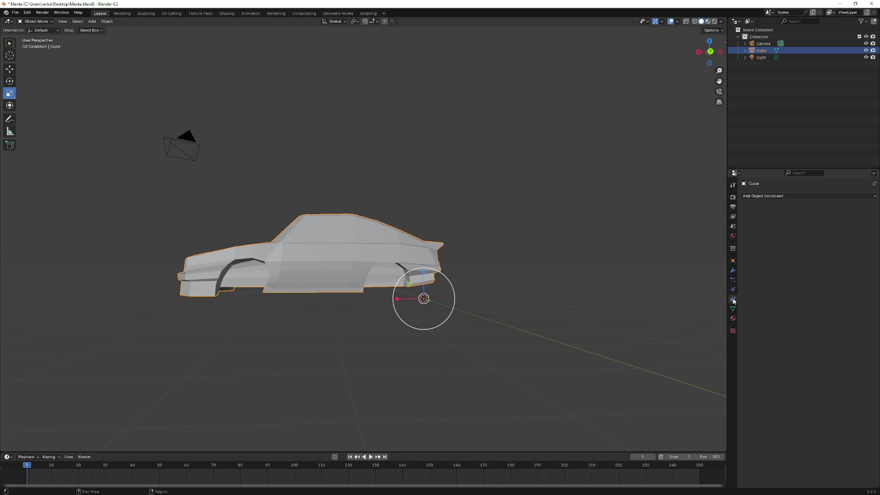
{"action": "left_click", "coordinate": [733, 290]}
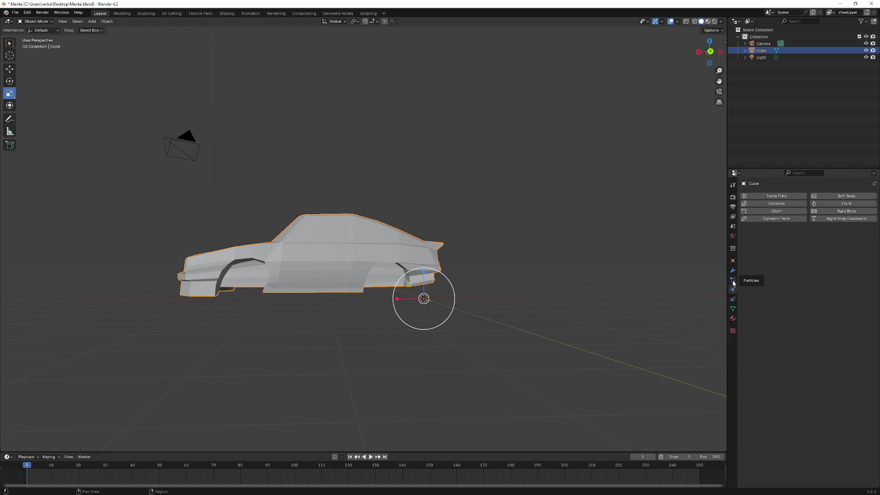
{"action": "left_click", "coordinate": [732, 282]}
{"action": "left_click", "coordinate": [733, 270]}
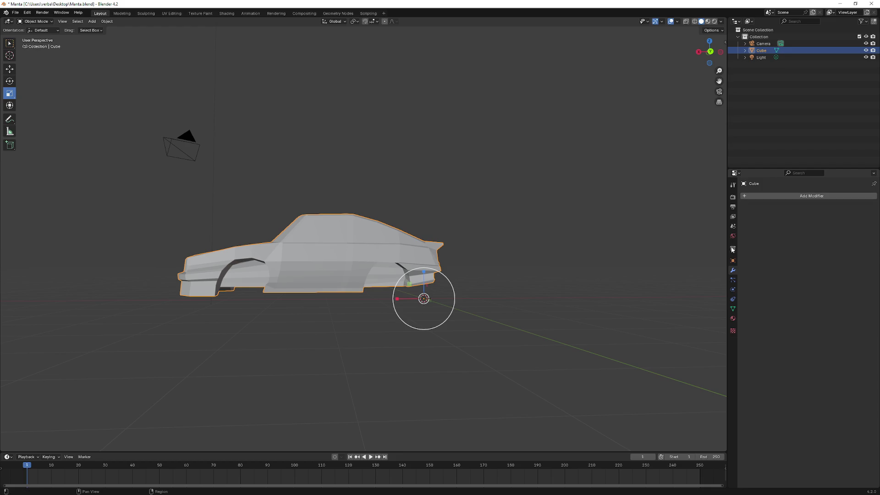
{"action": "left_click", "coordinate": [734, 262]}
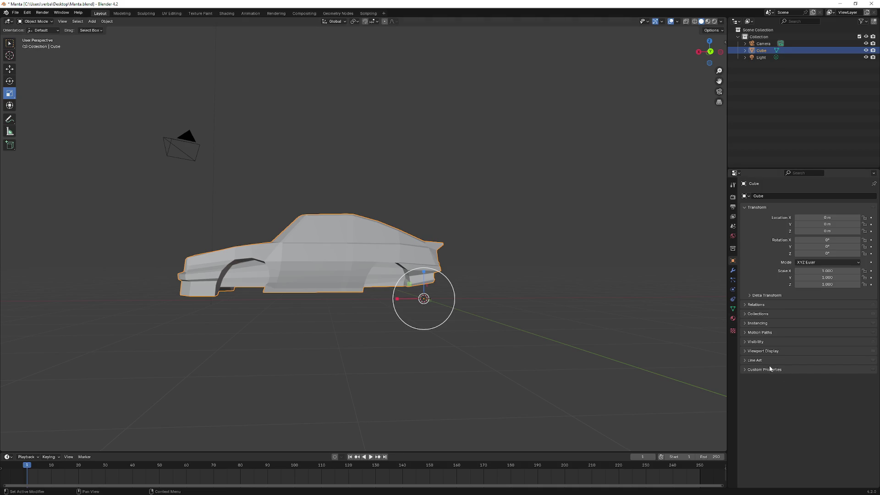
Expand and collapse the Object panels: Line Art, Viewport Display, Instancing, Collections, Relations
{"action": "left_click", "coordinate": [744, 370]}
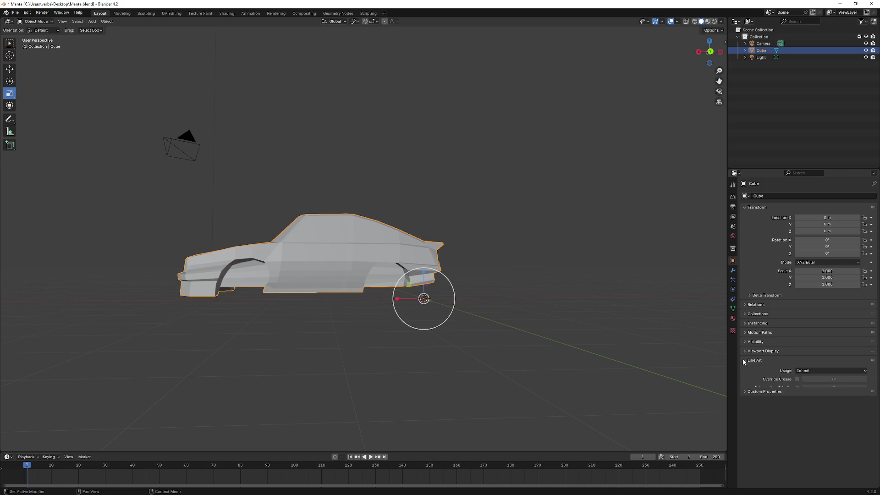
{"action": "left_click", "coordinate": [744, 370]}
{"action": "left_click", "coordinate": [746, 351]}
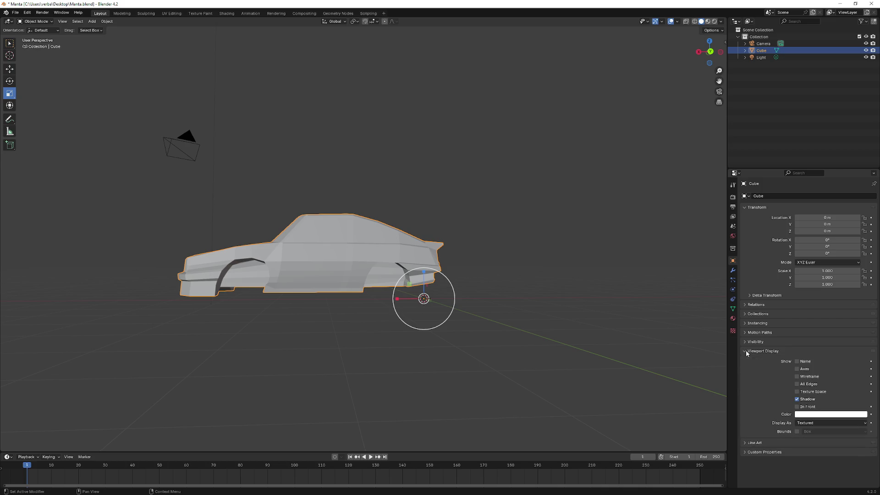
{"action": "left_click", "coordinate": [746, 350]}
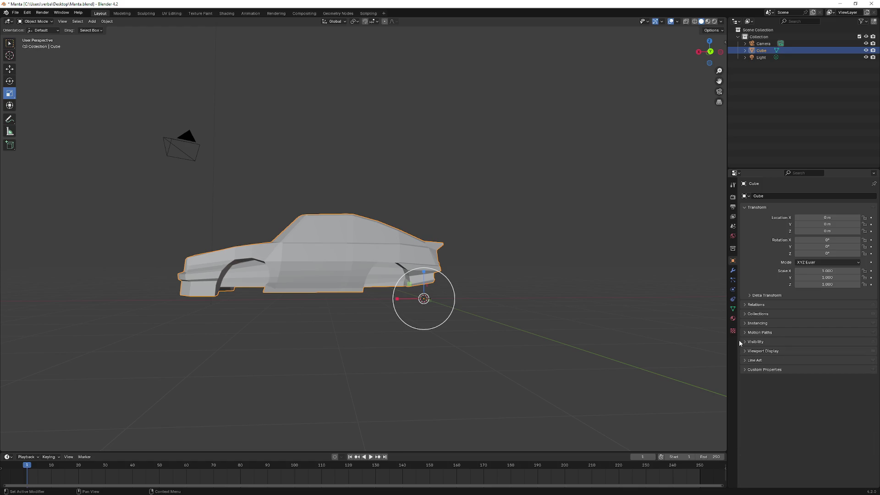
{"action": "left_click", "coordinate": [746, 325]}
{"action": "left_click", "coordinate": [746, 324]}
{"action": "left_click", "coordinate": [746, 314]}
{"action": "left_click", "coordinate": [746, 314]}
{"action": "left_click", "coordinate": [747, 305]}
{"action": "left_click", "coordinate": [747, 305]}
Browse the Data, Texture, Material and Constraints tabs, ending on the Collection tab
{"action": "left_click", "coordinate": [733, 310]}
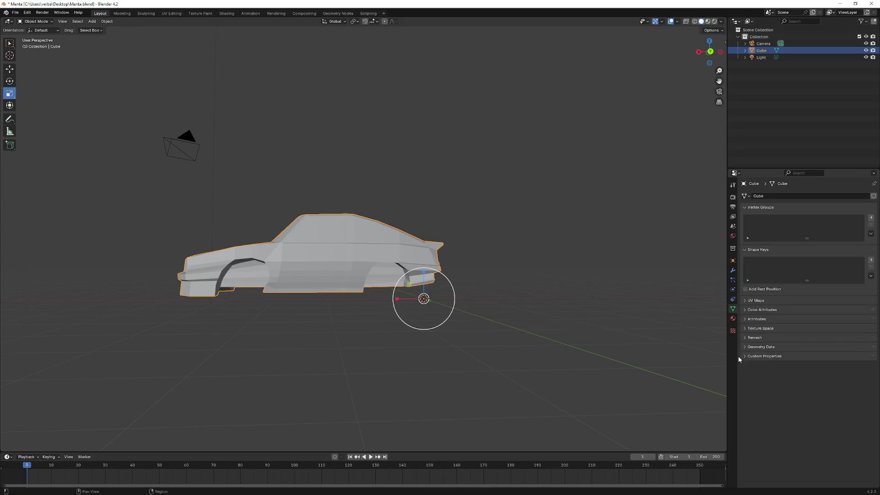
{"action": "left_click", "coordinate": [732, 330]}
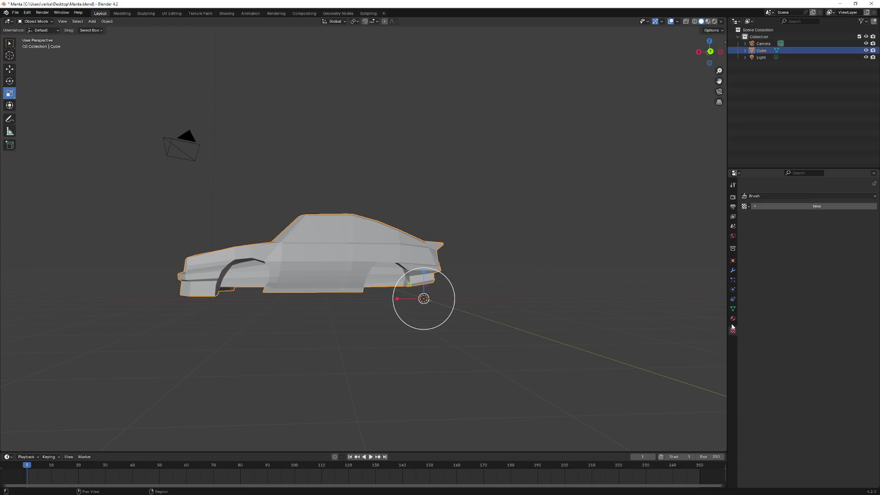
{"action": "left_click", "coordinate": [733, 318]}
{"action": "left_click", "coordinate": [732, 310]}
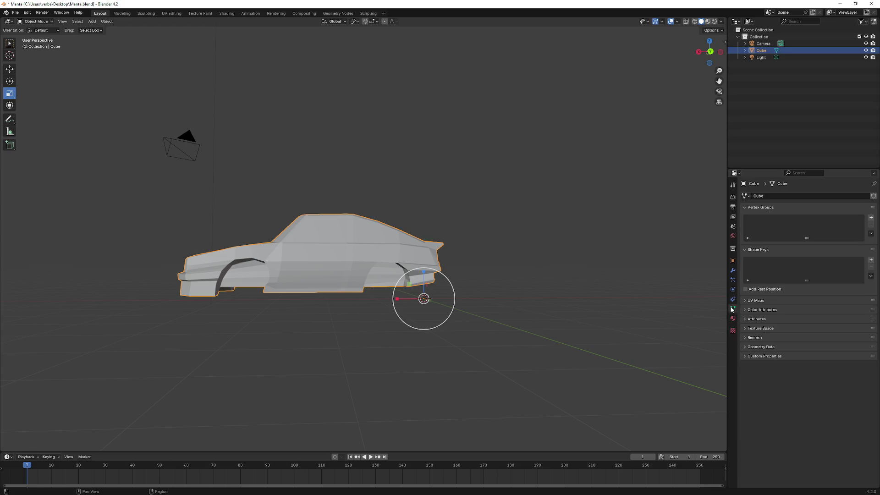
{"action": "left_click", "coordinate": [732, 300]}
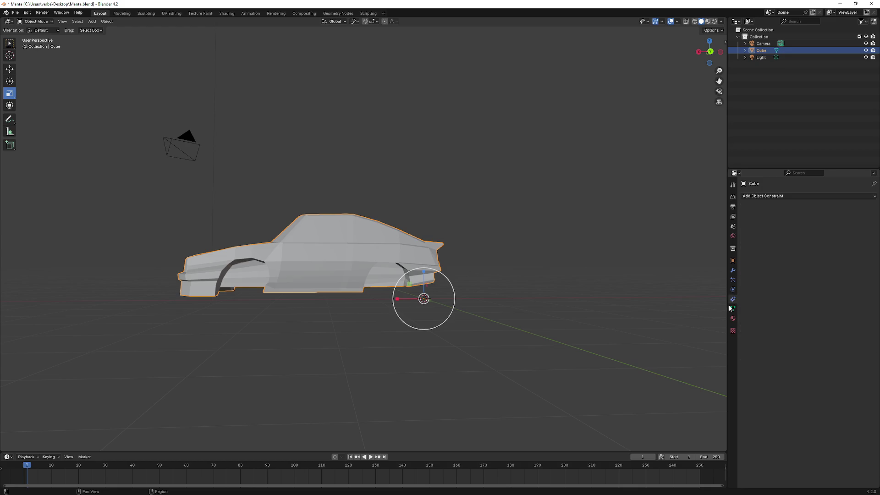
{"action": "left_click", "coordinate": [733, 249]}
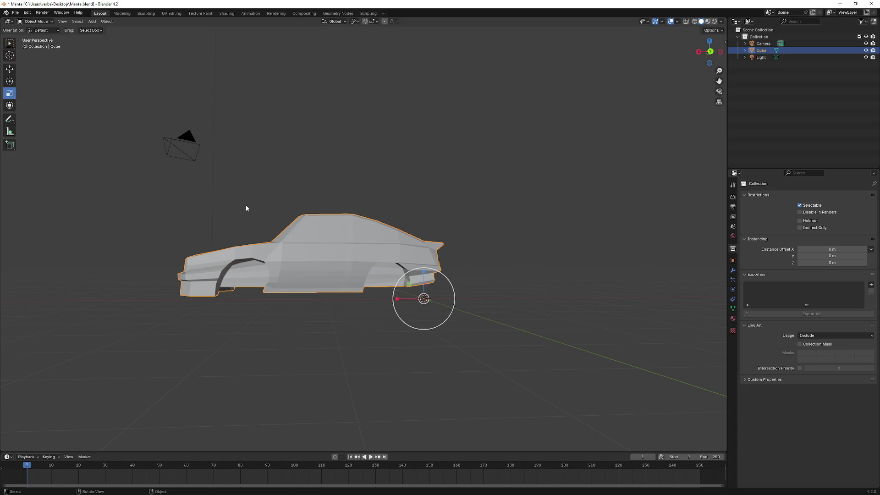
{"action": "mouse_move", "coordinate": [211, 213]}
{"action": "left_mouse_down"}
{"action": "mouse_move", "coordinate": [267, 228]}
{"action": "mouse_move", "coordinate": [308, 226]}
{"action": "left_mouse_up"}
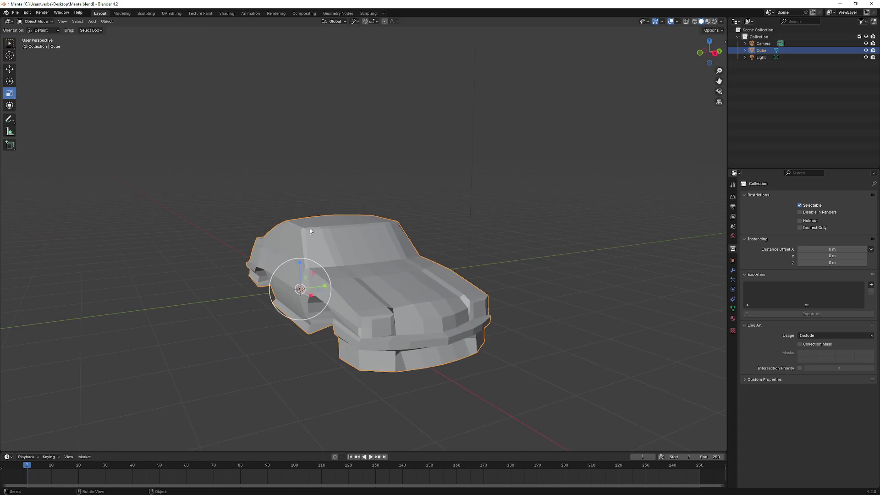
{"action": "left_click_drag", "start_coordinate": [259, 237], "coordinate": [301, 235]}
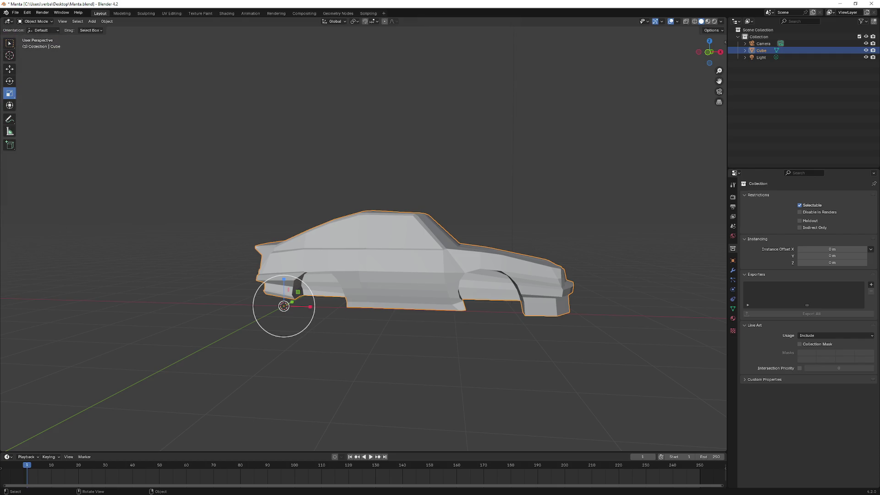
{"action": "mouse_move", "coordinate": [189, 148]}
{"action": "left_mouse_down"}
{"action": "mouse_move", "coordinate": [229, 160]}
{"action": "mouse_move", "coordinate": [210, 128]}
{"action": "mouse_move", "coordinate": [214, 167]}
{"action": "mouse_move", "coordinate": [151, 176]}
{"action": "mouse_move", "coordinate": [234, 172]}
{"action": "mouse_move", "coordinate": [324, 192]}
{"action": "mouse_move", "coordinate": [316, 227]}
{"action": "mouse_move", "coordinate": [263, 174]}
{"action": "mouse_move", "coordinate": [191, 168]}
{"action": "mouse_move", "coordinate": [230, 181]}
{"action": "mouse_move", "coordinate": [157, 183]}
{"action": "mouse_move", "coordinate": [302, 207]}
{"action": "mouse_move", "coordinate": [242, 205]}
{"action": "mouse_move", "coordinate": [235, 165]}
{"action": "mouse_move", "coordinate": [258, 147]}
{"action": "mouse_move", "coordinate": [283, 198]}
{"action": "mouse_move", "coordinate": [274, 219]}
{"action": "left_mouse_up"}
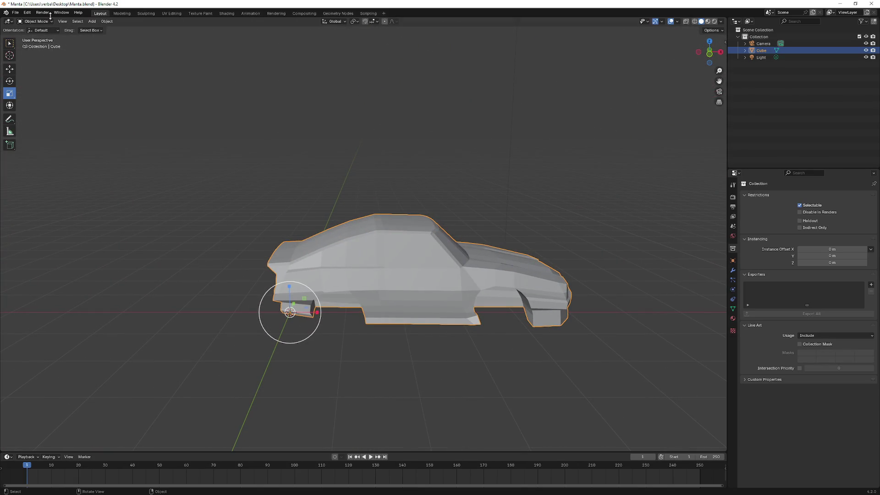
Set the car's origin to Origin to Center of Mass (Volume) and check it from the front
{"action": "right_click", "coordinate": [390, 253]}
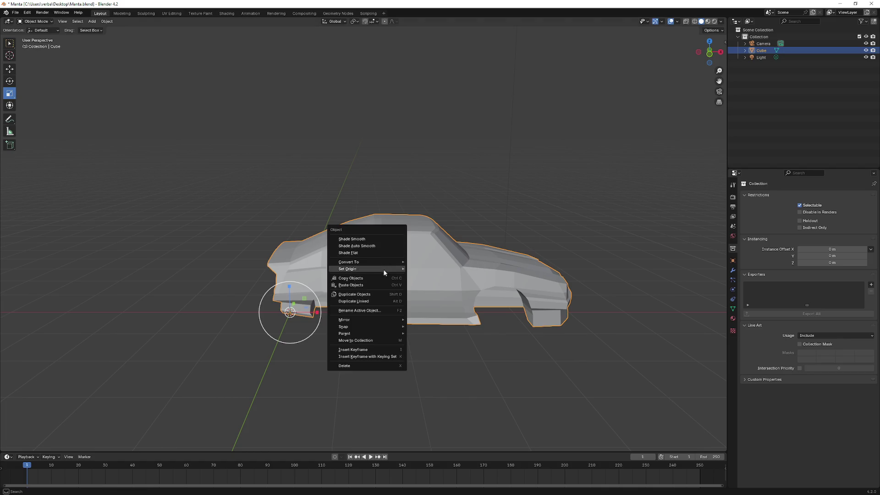
{"action": "mouse_move", "coordinate": [382, 270]}
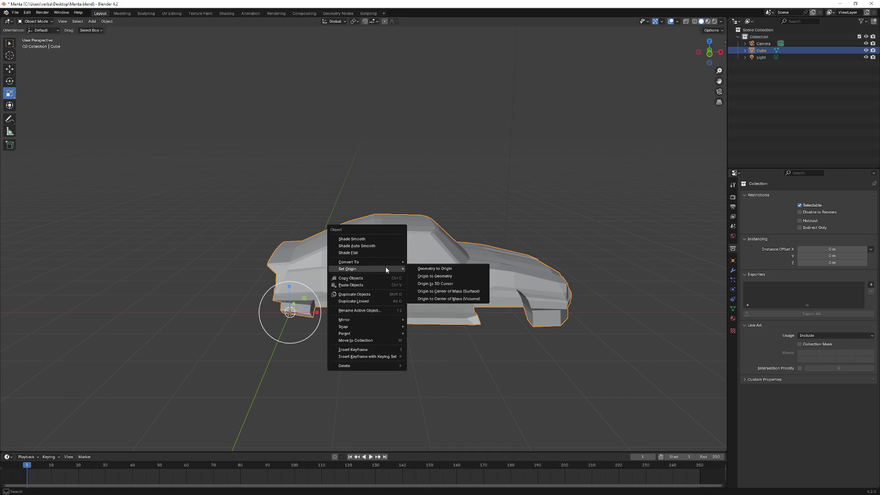
{"action": "left_click", "coordinate": [461, 299]}
{"action": "mouse_move", "coordinate": [461, 297]}
{"action": "left_mouse_down"}
{"action": "mouse_move", "coordinate": [426, 254]}
{"action": "mouse_move", "coordinate": [365, 259]}
{"action": "mouse_move", "coordinate": [436, 294]}
{"action": "mouse_move", "coordinate": [228, 270]}
{"action": "mouse_move", "coordinate": [317, 274]}
{"action": "mouse_move", "coordinate": [266, 274]}
{"action": "left_mouse_up"}
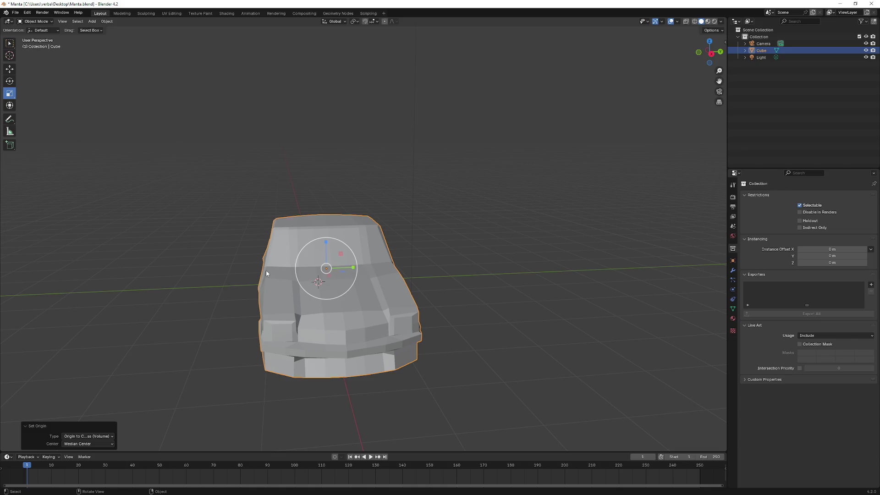
{"action": "mouse_move", "coordinate": [206, 219]}
{"action": "left_mouse_down"}
{"action": "mouse_move", "coordinate": [262, 204]}
{"action": "mouse_move", "coordinate": [277, 227]}
{"action": "mouse_move", "coordinate": [422, 251]}
{"action": "mouse_move", "coordinate": [411, 238]}
{"action": "mouse_move", "coordinate": [390, 259]}
{"action": "left_mouse_up"}
Keep Center at Median Center and inspect the new origin from several angles
{"action": "left_click", "coordinate": [88, 443]}
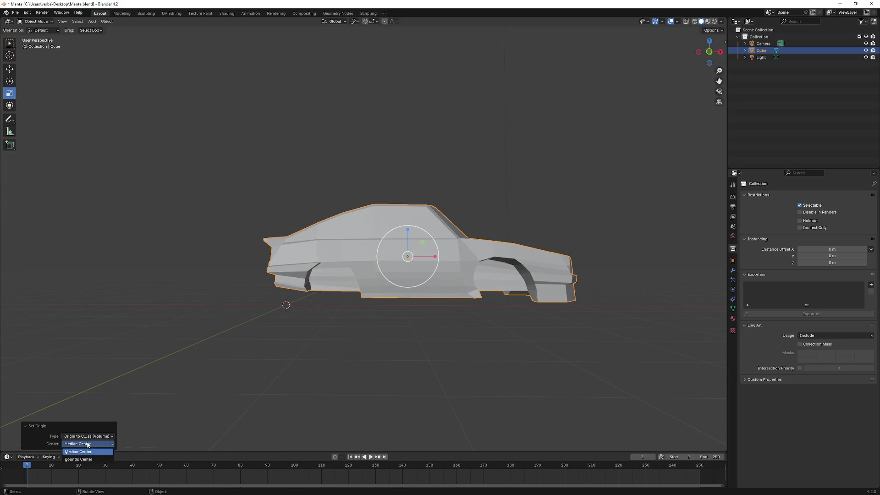
{"action": "left_click", "coordinate": [96, 444]}
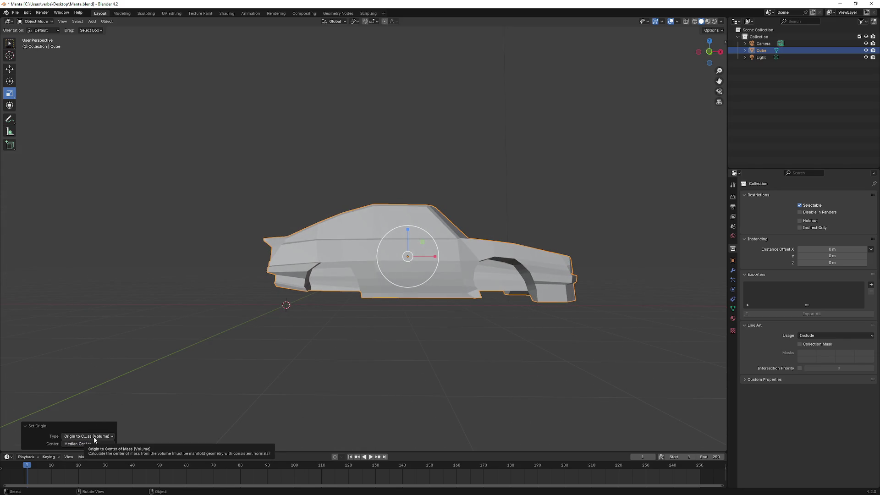
{"action": "mouse_move", "coordinate": [252, 331]}
{"action": "left_mouse_down"}
{"action": "mouse_move", "coordinate": [256, 316]}
{"action": "mouse_move", "coordinate": [171, 315]}
{"action": "left_mouse_up"}
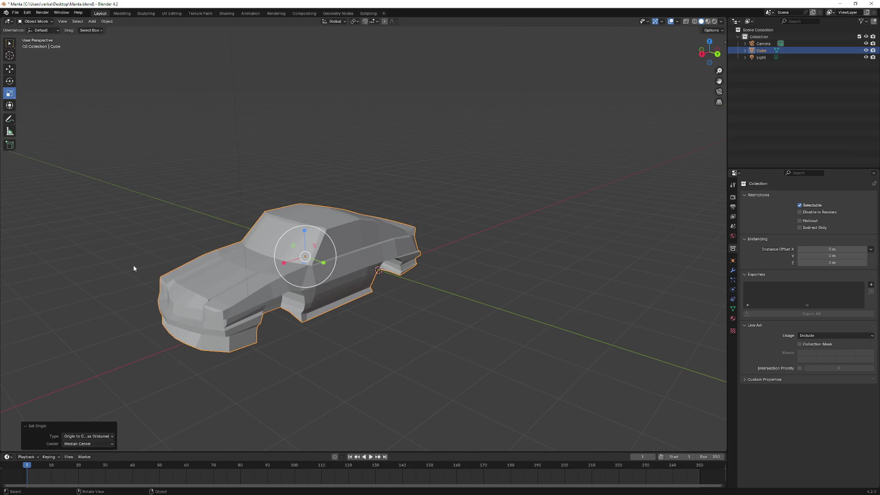
{"action": "mouse_move", "coordinate": [313, 164]}
{"action": "left_mouse_down"}
{"action": "mouse_move", "coordinate": [291, 146]}
{"action": "mouse_move", "coordinate": [283, 173]}
{"action": "mouse_move", "coordinate": [274, 98]}
{"action": "mouse_move", "coordinate": [307, 115]}
{"action": "mouse_move", "coordinate": [440, 114]}
{"action": "left_mouse_up"}
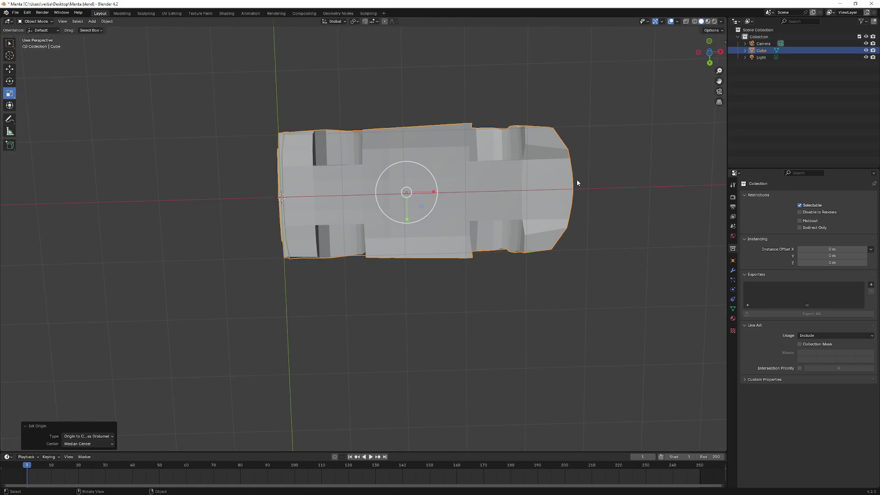
{"action": "left_click_drag", "start_coordinate": [474, 185], "coordinate": [471, 263]}
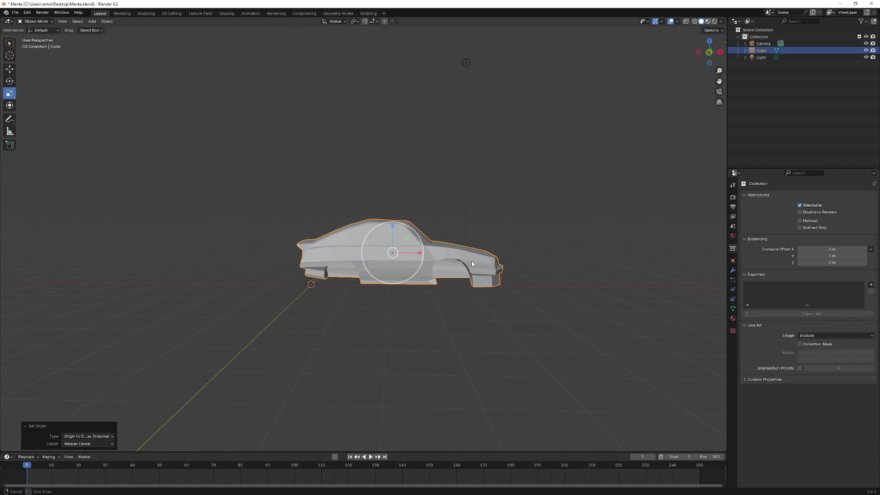
Export the car as FBX over Manta.fbx in the Unreal Content folder and return to Unreal
{"action": "left_click", "coordinate": [16, 13]}
{"action": "mouse_move", "coordinate": [52, 114]}
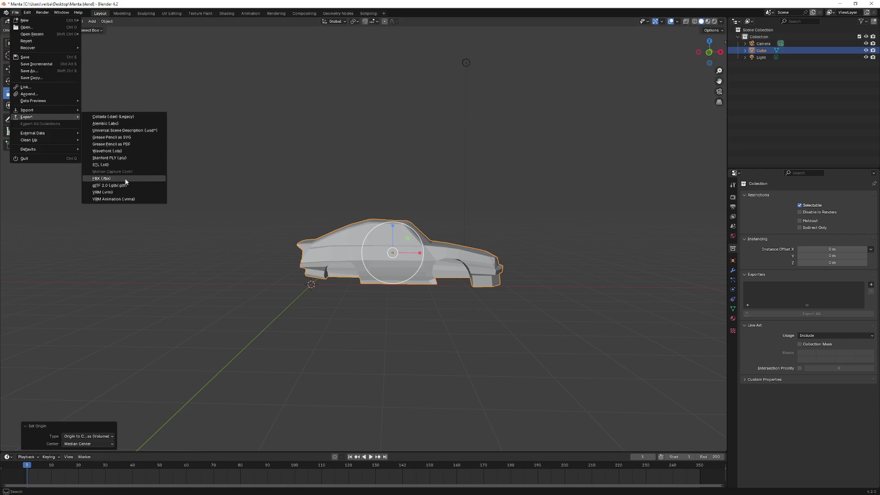
{"action": "left_click", "coordinate": [126, 182]}
{"action": "left_click", "coordinate": [314, 226]}
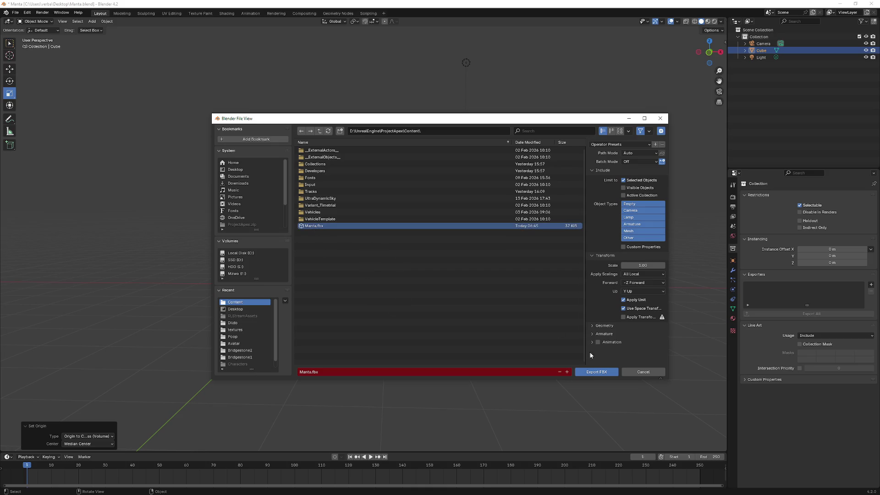
{"action": "left_click", "coordinate": [598, 372]}
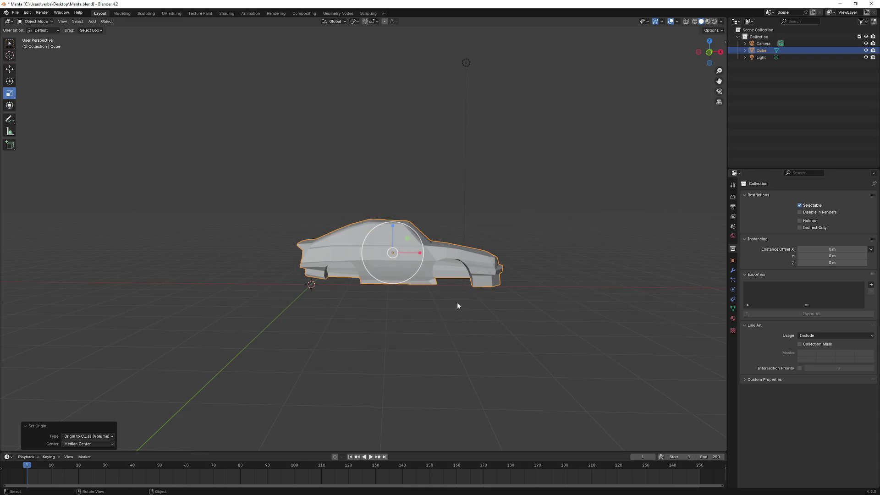
{"action": "key", "text": "alt+Tab"}
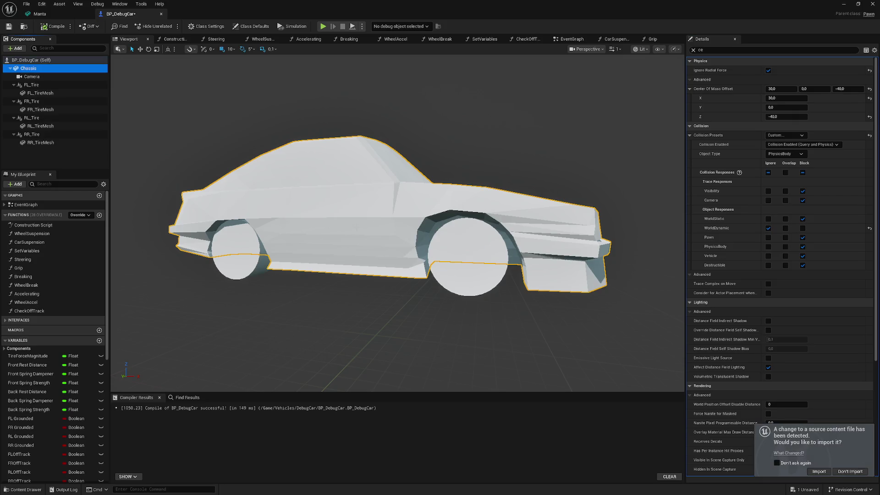
{"action": "mouse_move", "coordinate": [397, 220]}
{"action": "left_mouse_down"}
{"action": "mouse_move", "coordinate": [415, 250]}
{"action": "mouse_move", "coordinate": [376, 238]}
{"action": "left_mouse_up"}
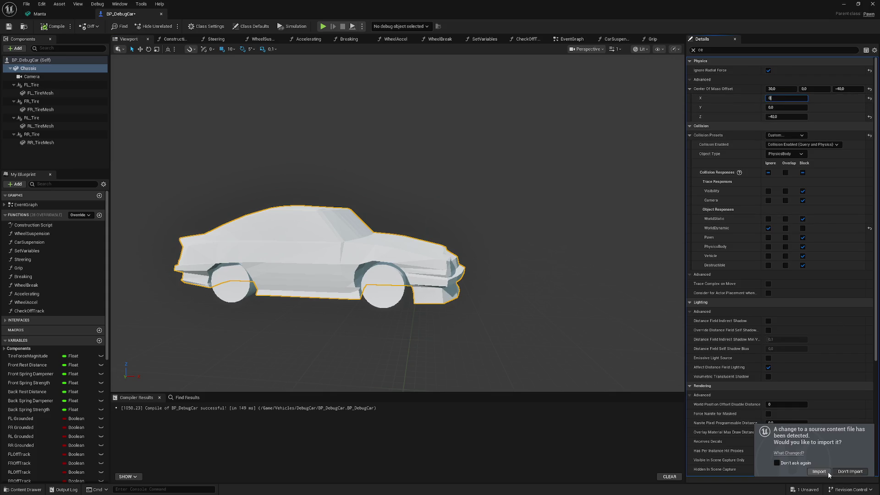
Reimport the updated Manta mesh and set the center of mass Z offset to -30
{"action": "left_click", "coordinate": [814, 473]}
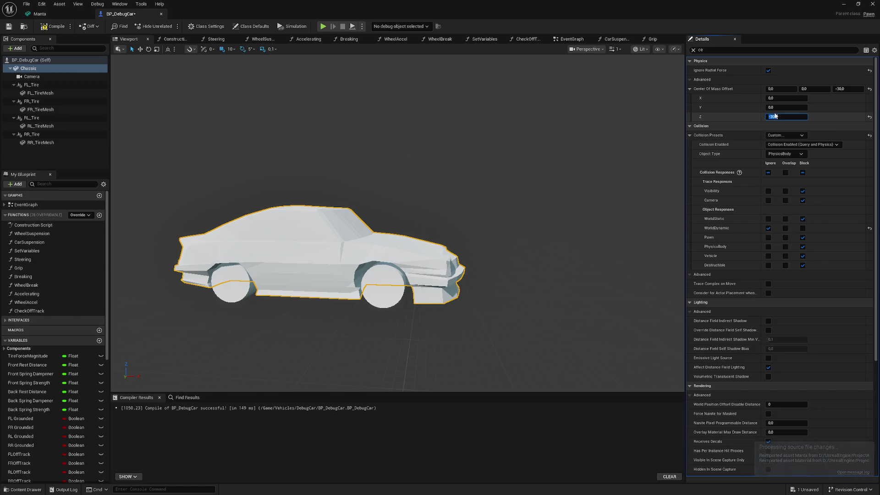
{"action": "type", "text": "30"}
{"action": "key", "text": "Return"}
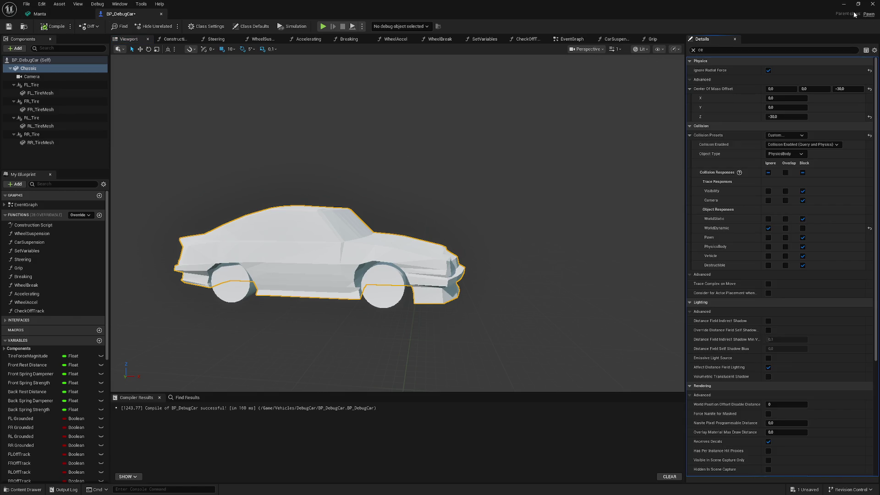
Test-drive the car in the level, then stop and orbit to its rear three-quarter view
{"action": "left_click", "coordinate": [845, 5]}
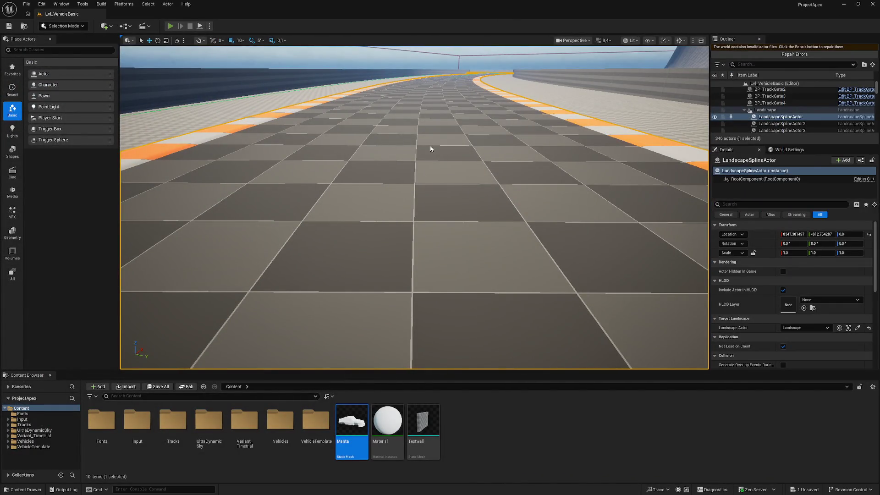
{"action": "key", "text": "alt+p"}
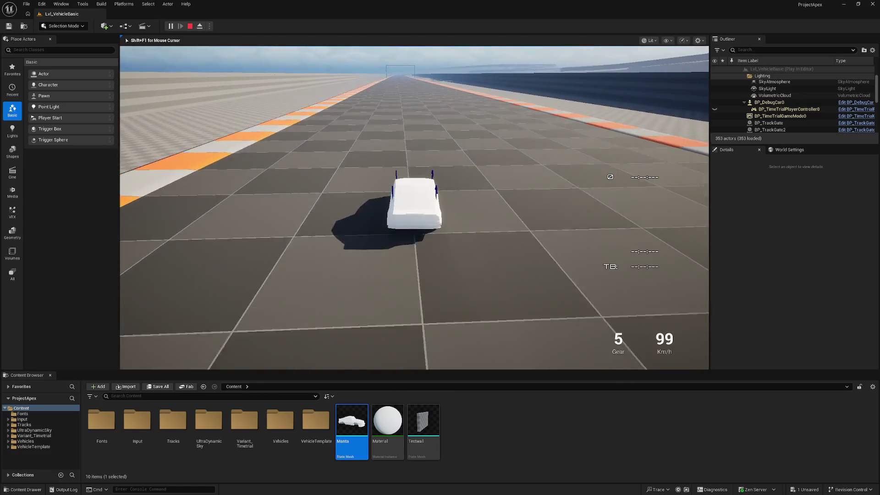
{"action": "key", "text": "Escape"}
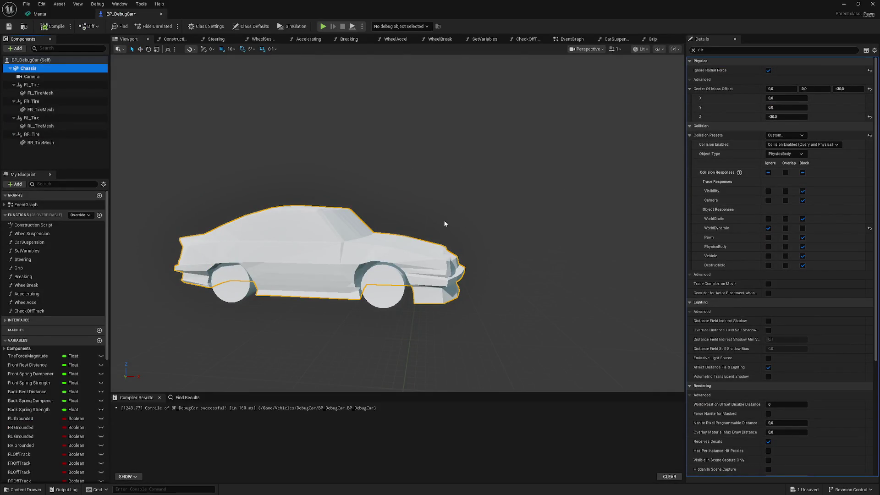
{"action": "mouse_move", "coordinate": [394, 220]}
{"action": "left_mouse_down"}
{"action": "mouse_move", "coordinate": [311, 220]}
{"action": "mouse_move", "coordinate": [349, 220]}
{"action": "left_mouse_up"}
Lower FL, FR, RL and RR_Tire from Z 40 to 30, compile BP_DebugCar, and minimize it
{"action": "scroll", "coordinate": [398, 220], "scroll_direction": "down", "scroll_amount": 3}
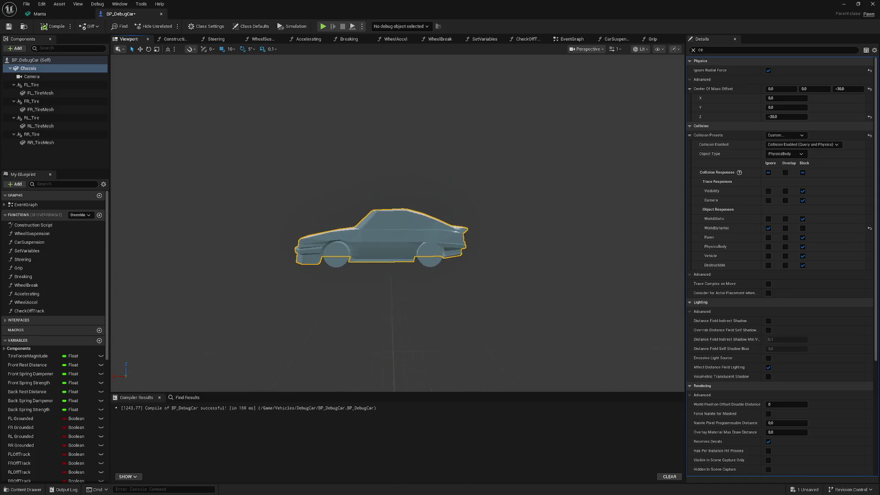
{"action": "scroll", "coordinate": [187, 153], "scroll_direction": "up", "scroll_amount": 5}
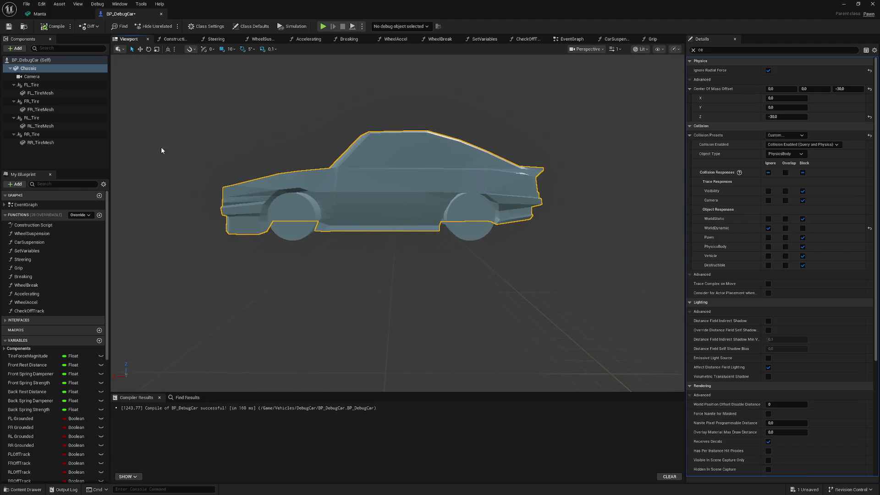
{"action": "left_click", "coordinate": [42, 86]}
{"action": "left_click", "coordinate": [32, 101], "text": "ctrl"}
{"action": "left_click", "coordinate": [32, 118], "text": "ctrl"}
{"action": "left_click", "coordinate": [32, 134], "text": "ctrl"}
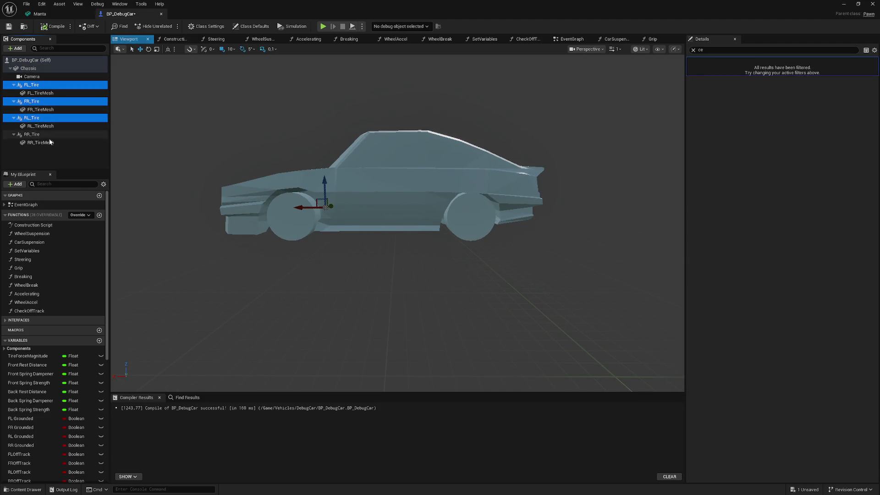
{"action": "left_click_drag", "start_coordinate": [210, 178], "coordinate": [218, 178]}
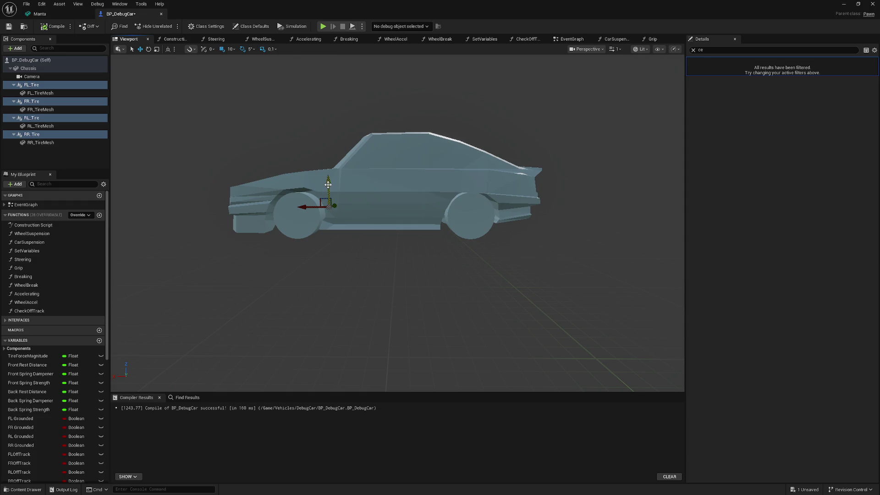
{"action": "left_click_drag", "start_coordinate": [328, 184], "coordinate": [328, 188]}
{"action": "left_click", "coordinate": [42, 28]}
{"action": "left_click", "coordinate": [844, 4]}
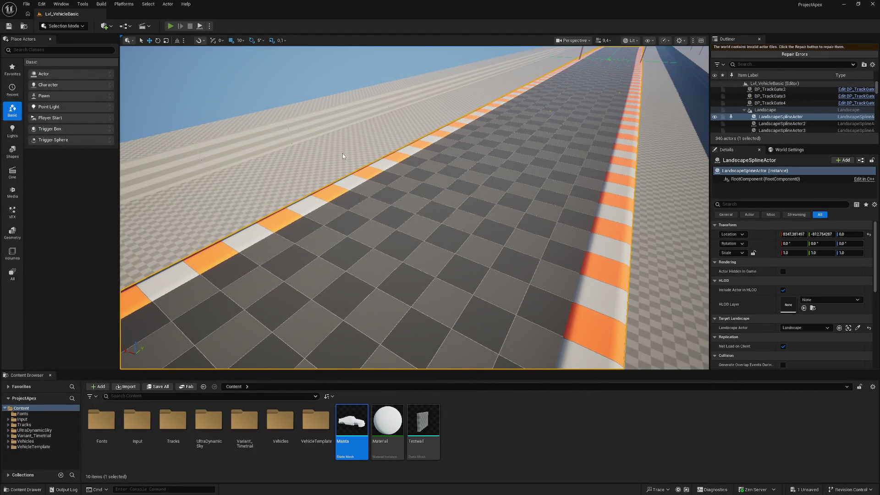
Play-test the level with Alt+P, braking and steering the car left
{"action": "key", "text": "alt+p"}
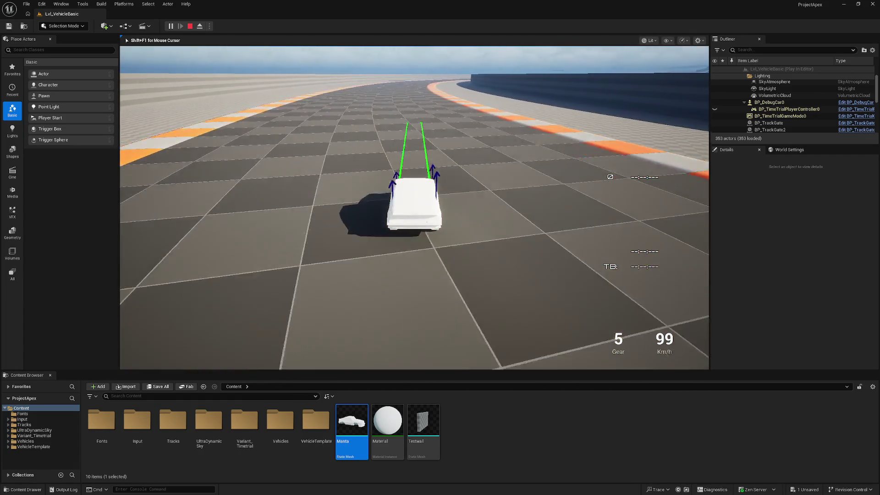
{"action": "key", "text": "s"}
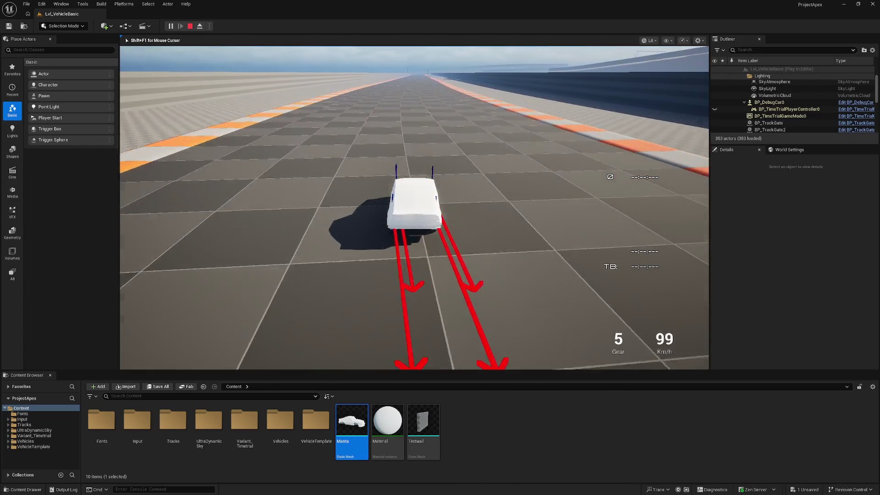
{"action": "key", "text": "a"}
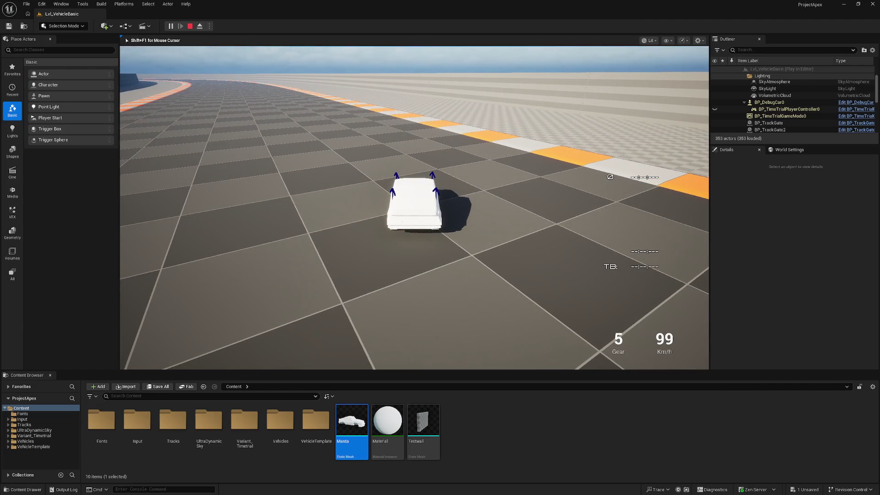
Stop the play session and orbit around the Manta car mesh in Blender
{"action": "key", "text": "Escape"}
{"action": "key", "text": "f"}
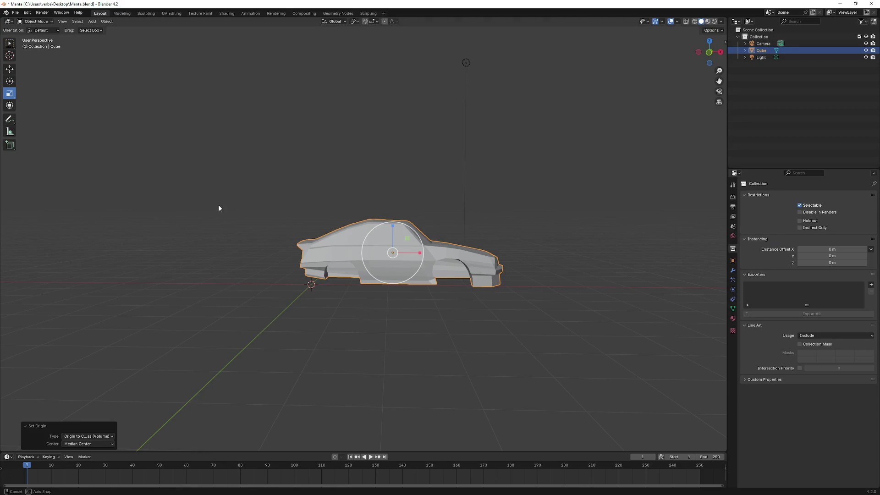
{"action": "mouse_move", "coordinate": [219, 208]}
{"action": "left_mouse_down"}
{"action": "mouse_move", "coordinate": [167, 212]}
{"action": "mouse_move", "coordinate": [246, 232]}
{"action": "mouse_move", "coordinate": [482, 223]}
{"action": "mouse_move", "coordinate": [465, 233]}
{"action": "left_mouse_up"}
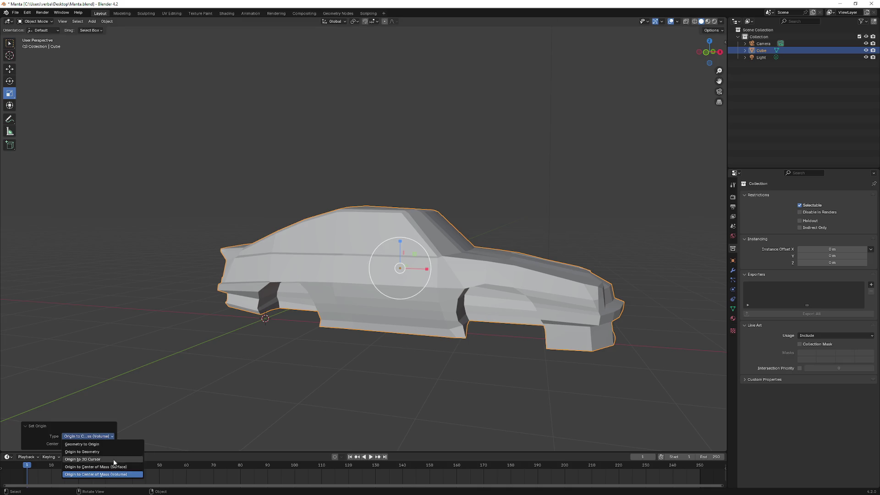
Set the car's origin to Center of Mass (Surface) and export it as FBX over Manta.fbx
{"action": "left_click", "coordinate": [96, 467]}
{"action": "mouse_move", "coordinate": [286, 308]}
{"action": "left_mouse_down"}
{"action": "mouse_move", "coordinate": [367, 306]}
{"action": "mouse_move", "coordinate": [350, 304]}
{"action": "mouse_move", "coordinate": [365, 375]}
{"action": "mouse_move", "coordinate": [173, 158]}
{"action": "left_mouse_up"}
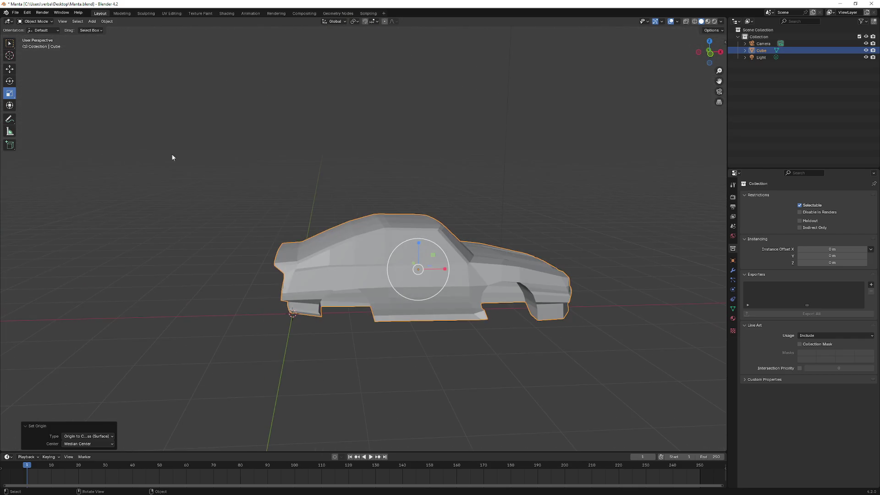
{"action": "left_click", "coordinate": [17, 15]}
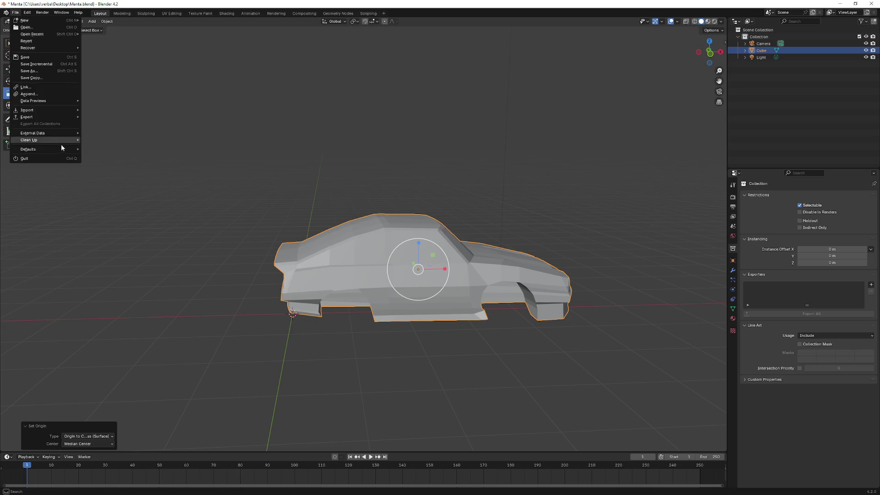
{"action": "mouse_move", "coordinate": [67, 117]}
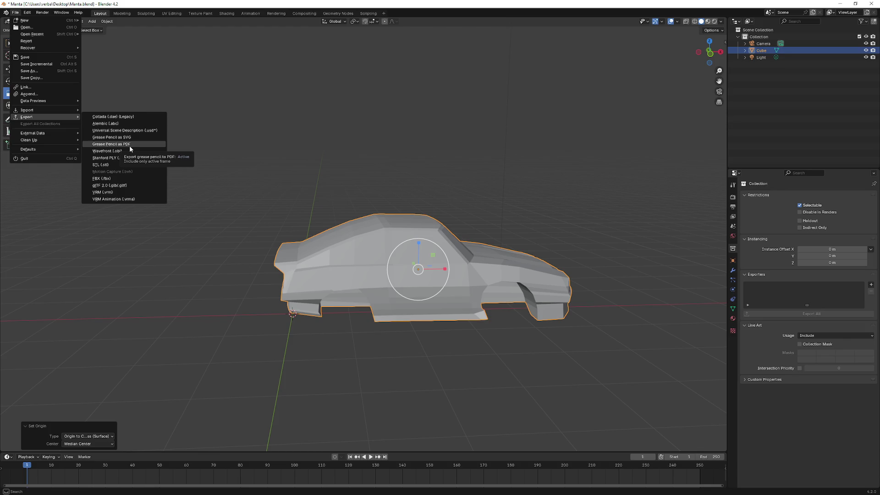
{"action": "left_click", "coordinate": [125, 178]}
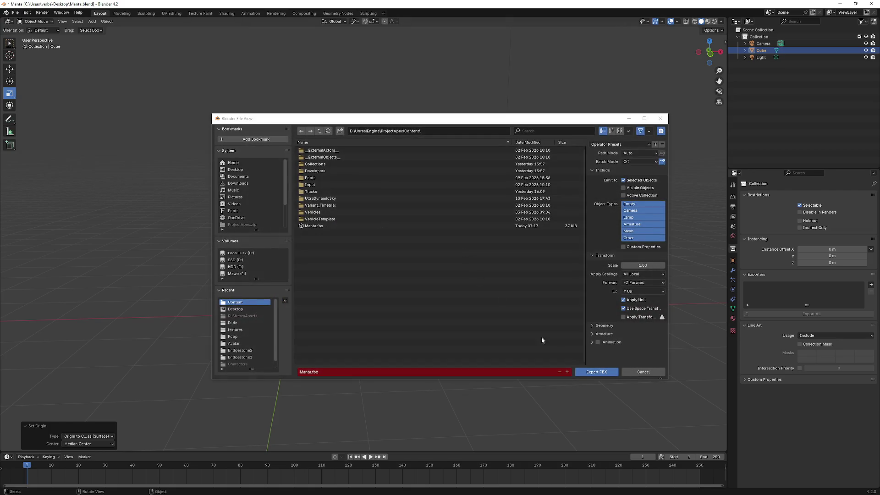
{"action": "left_click", "coordinate": [322, 227]}
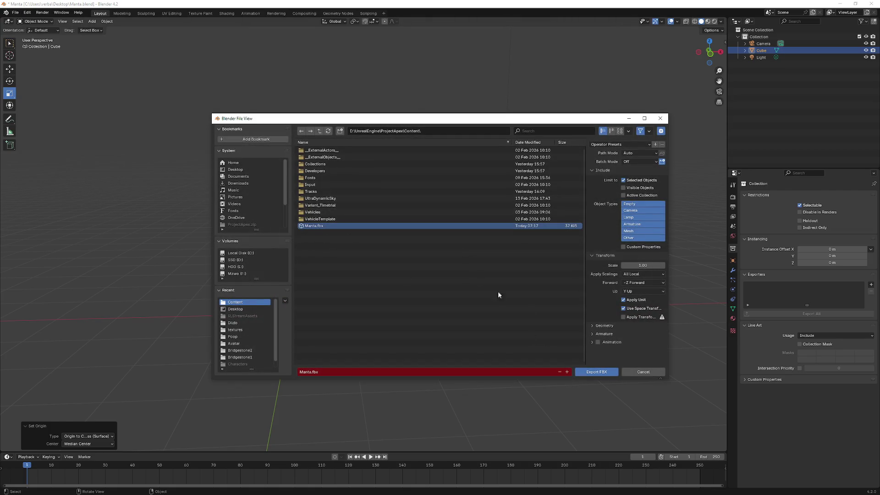
{"action": "left_click", "coordinate": [612, 373]}
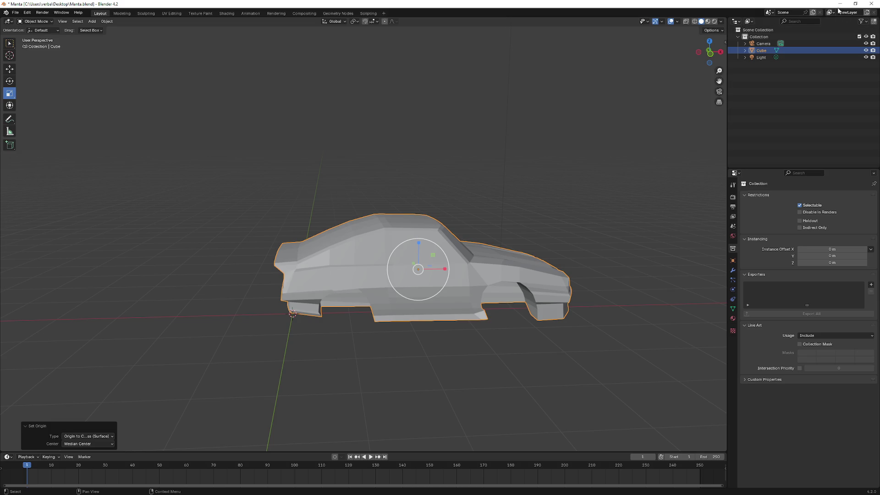
{"action": "left_click", "coordinate": [839, 5]}
Reimport the changed Manta mesh and view the car up close in the Blueprint viewport
{"action": "left_click", "coordinate": [818, 471]}
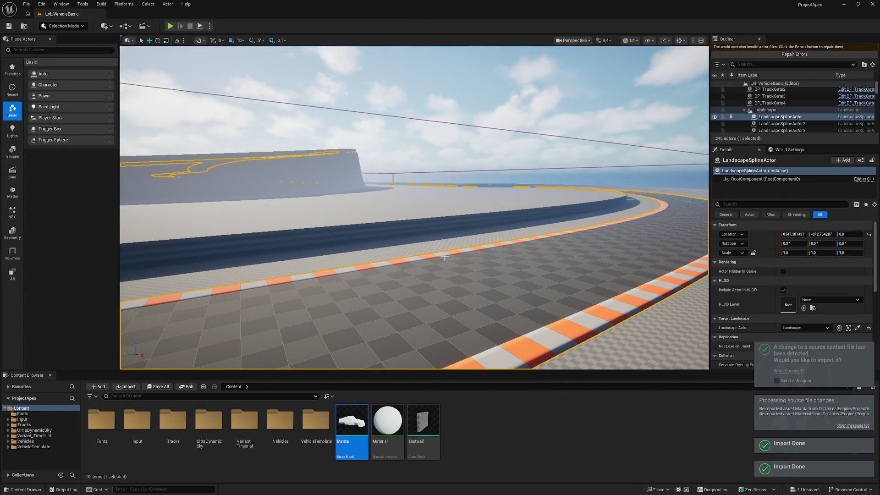
{"action": "mouse_move", "coordinate": [433, 267]}
{"action": "left_mouse_down"}
{"action": "mouse_move", "coordinate": [378, 271]}
{"action": "mouse_move", "coordinate": [419, 270]}
{"action": "mouse_move", "coordinate": [387, 271]}
{"action": "mouse_move", "coordinate": [371, 247]}
{"action": "mouse_move", "coordinate": [335, 247]}
{"action": "mouse_move", "coordinate": [371, 247]}
{"action": "mouse_move", "coordinate": [372, 265]}
{"action": "left_mouse_up"}
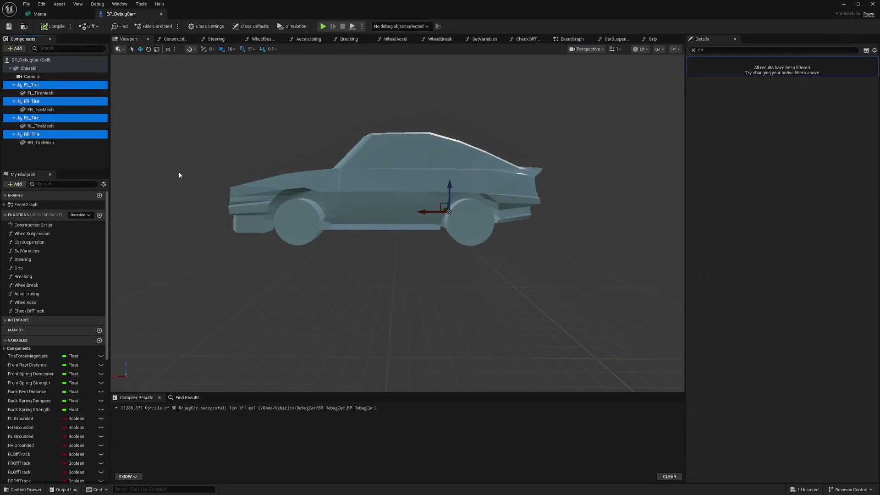
{"action": "left_click_drag", "start_coordinate": [180, 181], "coordinate": [181, 133]}
{"action": "left_click_drag", "start_coordinate": [374, 211], "coordinate": [374, 247]}
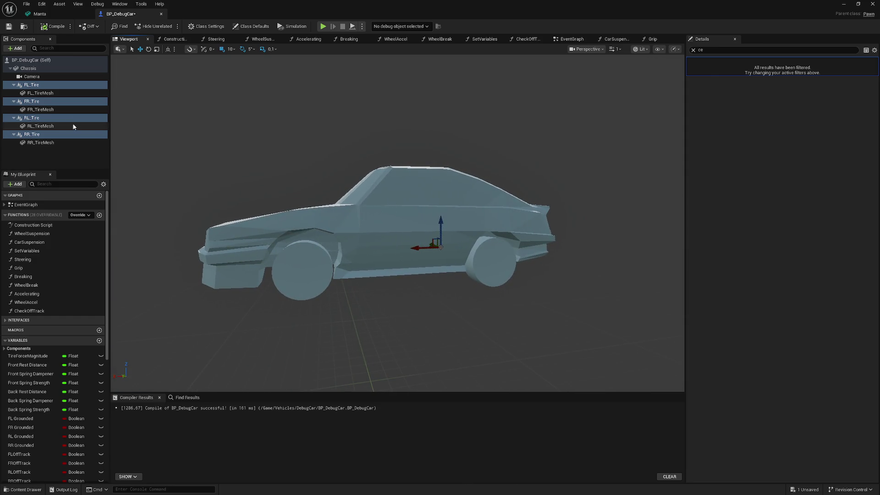
Select all four tire components, then the Chassis to check its properties, and minimize the Blueprint
{"action": "left_click", "coordinate": [41, 134]}
{"action": "left_click", "coordinate": [42, 118], "text": "ctrl"}
{"action": "left_click", "coordinate": [41, 101], "text": "ctrl"}
{"action": "left_click", "coordinate": [41, 86], "text": "ctrl"}
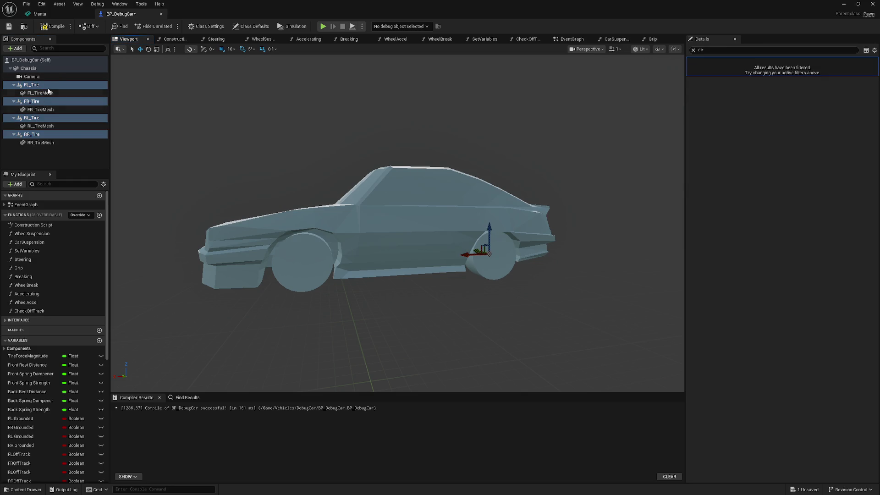
{"action": "left_click", "coordinate": [28, 68]}
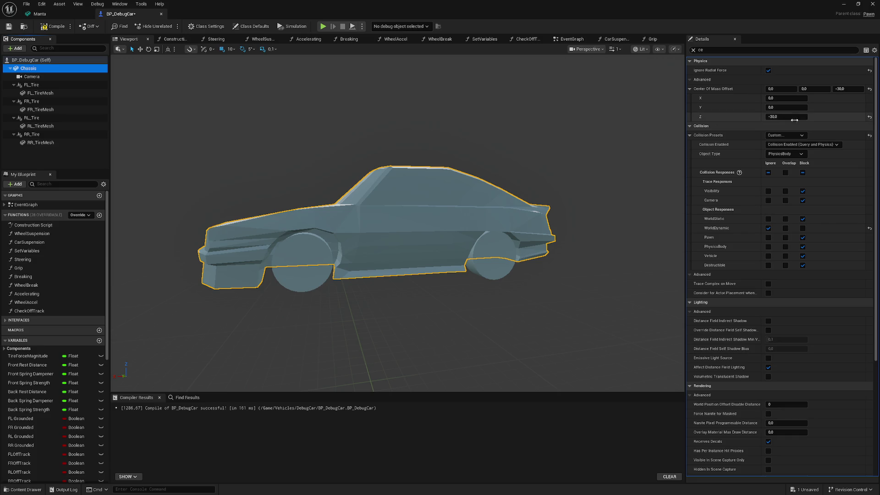
{"action": "left_click", "coordinate": [844, 3]}
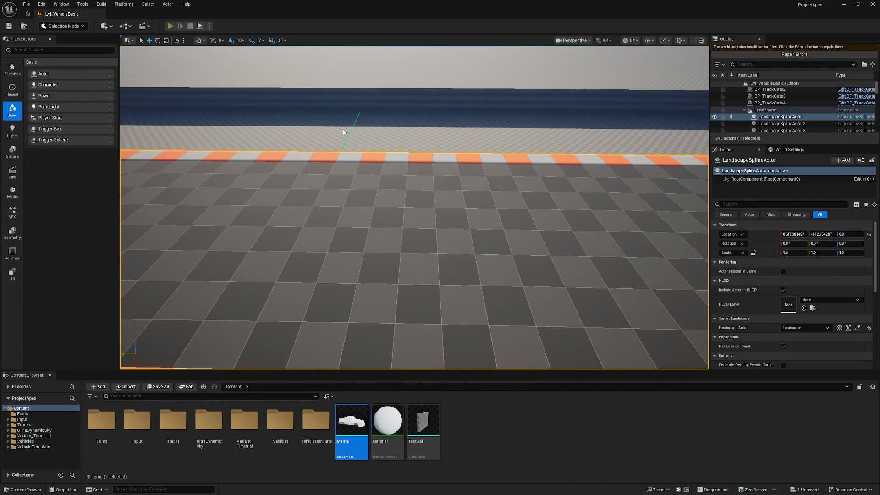
Test-drive the reimported Manta car with Alt+P, then stop with Esc
{"action": "key", "text": "alt+p"}
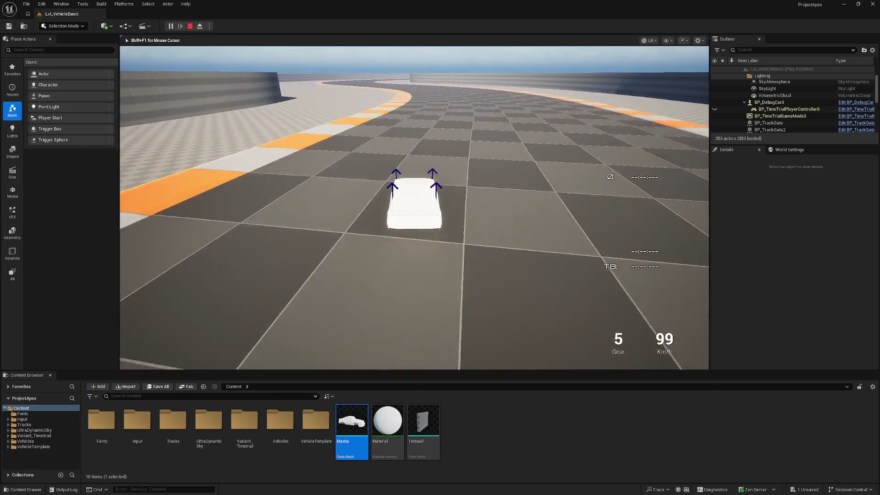
{"action": "key", "text": "Escape"}
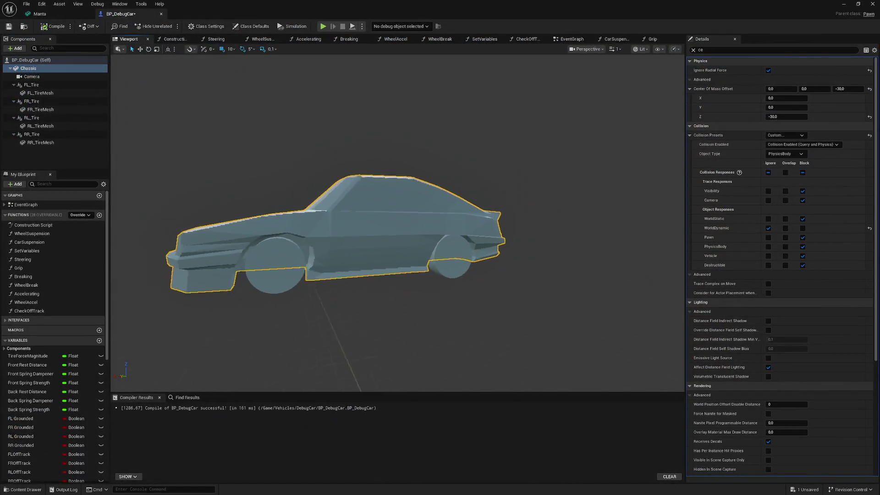
Lower all four tires to Z 30 and view the car from a close three-quarter angle
{"action": "left_click", "coordinate": [33, 85]}
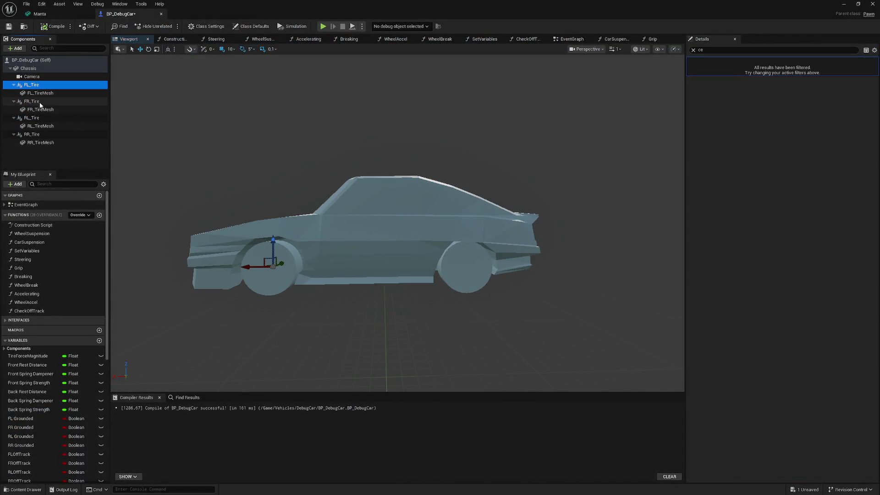
{"action": "left_click", "coordinate": [33, 102], "text": "ctrl"}
{"action": "left_click", "coordinate": [41, 120], "text": "ctrl"}
{"action": "left_click", "coordinate": [39, 134], "text": "ctrl"}
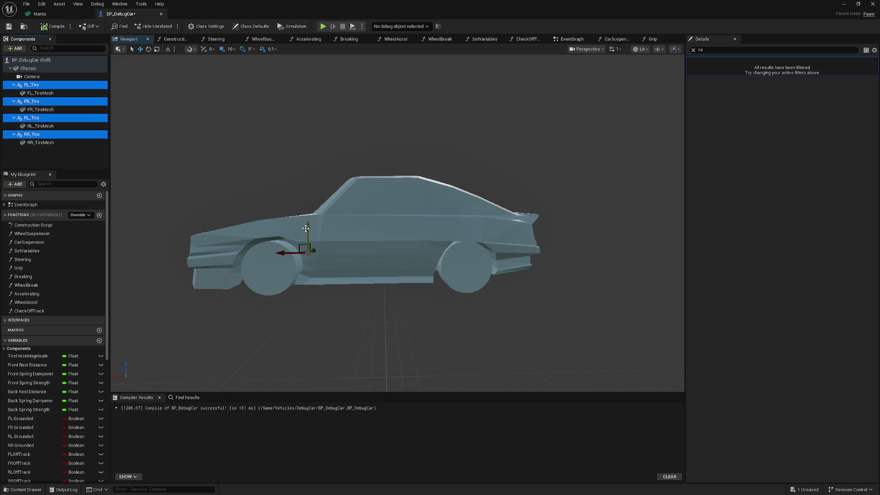
{"action": "left_click_drag", "start_coordinate": [307, 228], "coordinate": [309, 233]}
{"action": "mouse_move", "coordinate": [308, 232]}
{"action": "left_mouse_down"}
{"action": "mouse_move", "coordinate": [348, 215]}
{"action": "mouse_move", "coordinate": [362, 245]}
{"action": "mouse_move", "coordinate": [321, 245]}
{"action": "left_mouse_up"}
Select the Chassis component and show the Blueprint's class defaults
{"action": "left_click", "coordinate": [362, 245]}
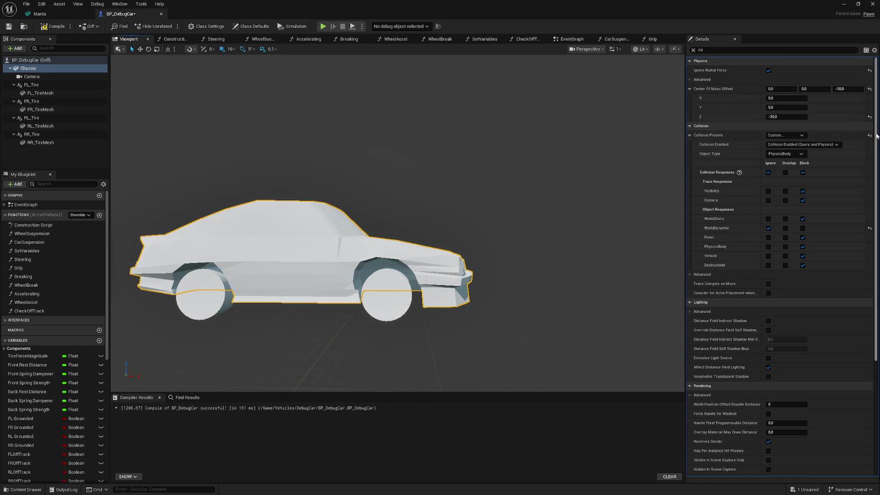
{"action": "scroll", "coordinate": [779, 230], "scroll_direction": "down", "scroll_amount": 5}
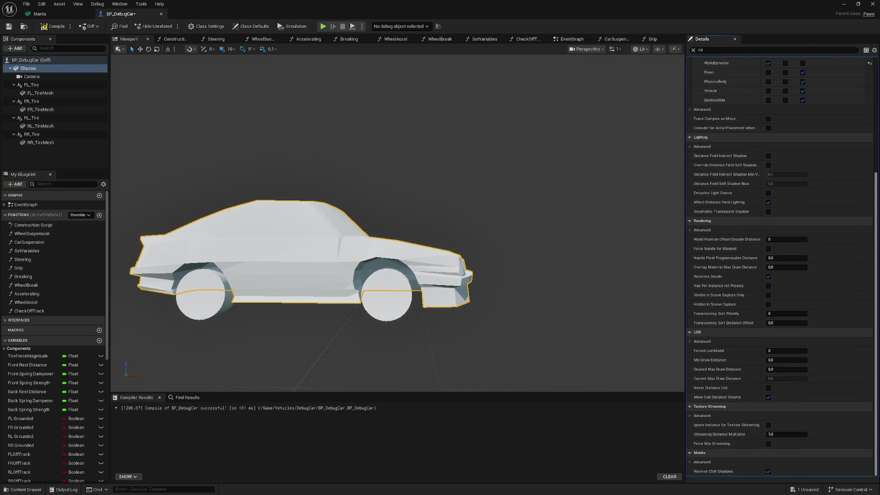
{"action": "scroll", "coordinate": [778, 229], "scroll_direction": "up", "scroll_amount": 5}
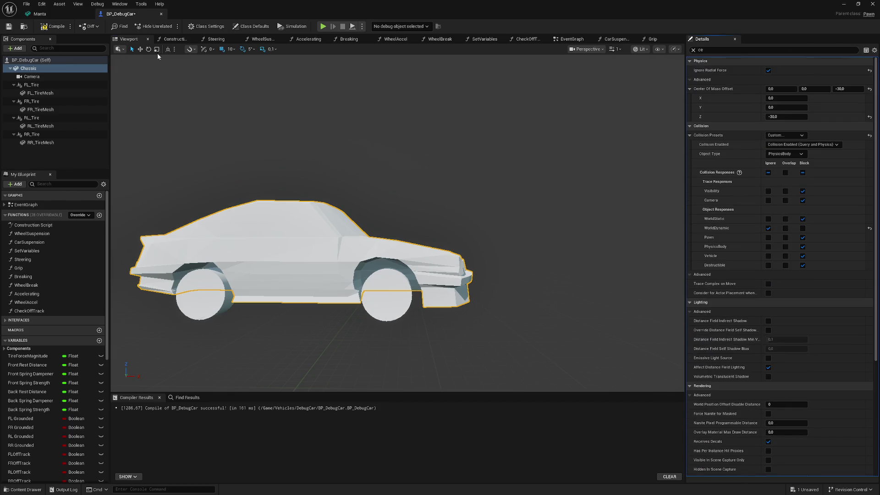
{"action": "left_click", "coordinate": [251, 26]}
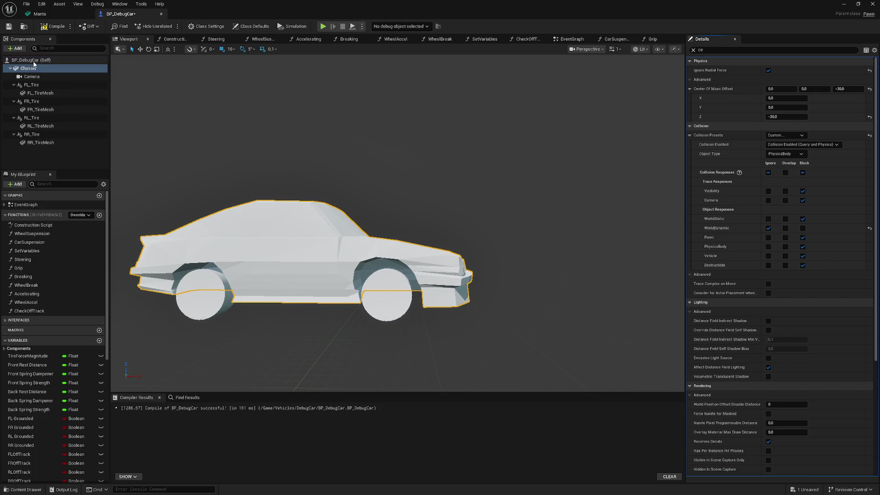
Select Camera, then Chassis, and clear the Details filter to list every Chassis property
{"action": "left_click", "coordinate": [46, 76]}
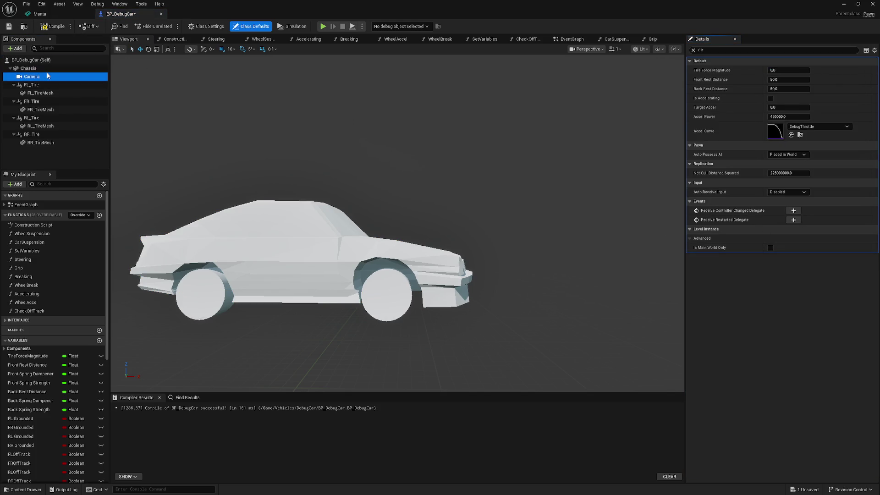
{"action": "left_click", "coordinate": [48, 68]}
{"action": "scroll", "coordinate": [785, 368], "scroll_direction": "down", "scroll_amount": 10}
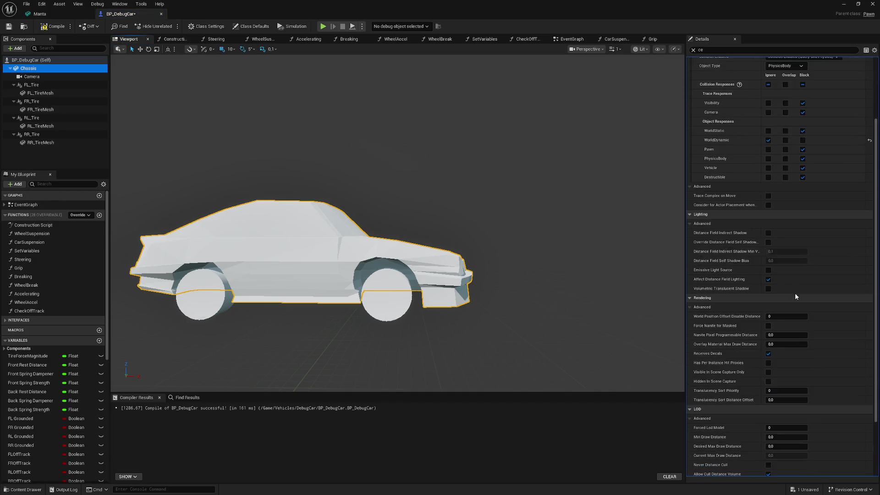
{"action": "scroll", "coordinate": [785, 368], "scroll_direction": "down", "scroll_amount": 5}
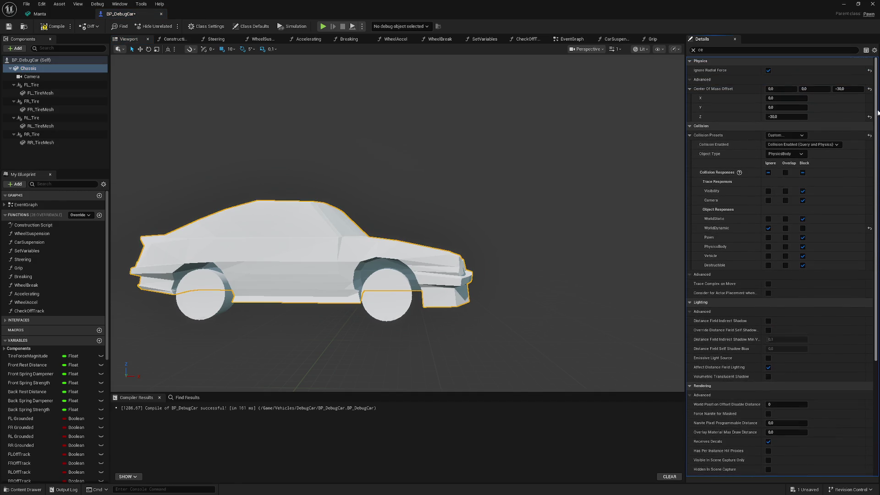
{"action": "scroll", "coordinate": [785, 368], "scroll_direction": "up", "scroll_amount": 5}
{"action": "left_click", "coordinate": [40, 77]}
{"action": "left_click", "coordinate": [41, 71]}
{"action": "left_click", "coordinate": [708, 43]}
{"action": "left_click", "coordinate": [692, 50]}
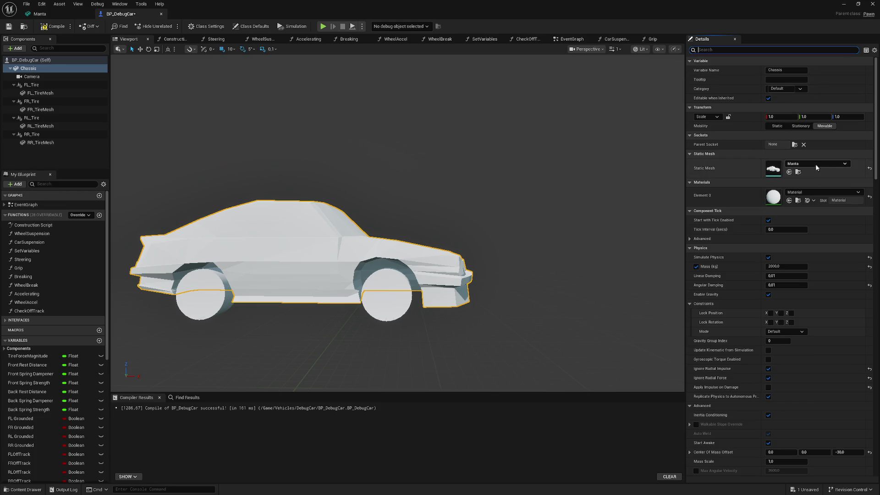
Set the Chassis Static Mesh to SM_SportsCar
{"action": "left_click", "coordinate": [835, 164]}
{"action": "scroll", "coordinate": [819, 285], "scroll_direction": "down", "scroll_amount": 3}
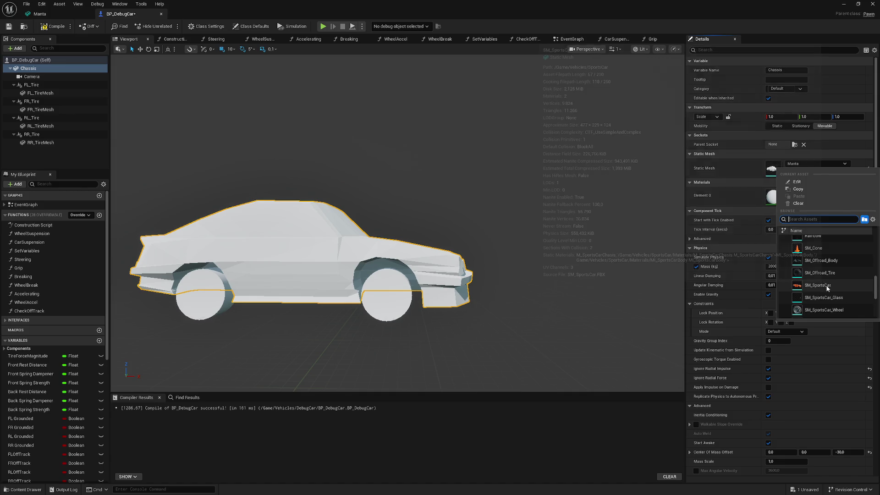
{"action": "left_click", "coordinate": [824, 286]}
{"action": "mouse_move", "coordinate": [459, 201]}
{"action": "left_mouse_down"}
{"action": "mouse_move", "coordinate": [434, 201]}
{"action": "mouse_move", "coordinate": [459, 217]}
{"action": "left_mouse_up"}
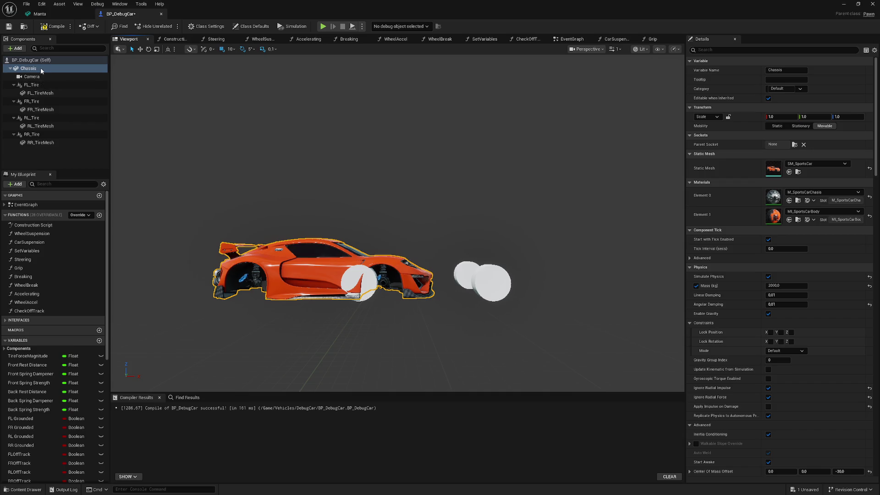
Move all four tires along X into the wheel wells, compile, and close the Blueprint
{"action": "left_click", "coordinate": [40, 86]}
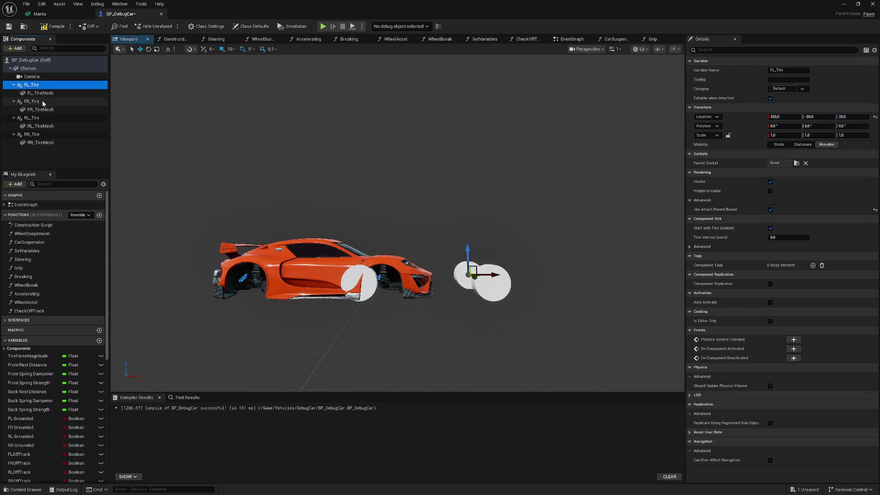
{"action": "left_click", "coordinate": [41, 102], "text": "ctrl"}
{"action": "left_click", "coordinate": [33, 118], "text": "ctrl"}
{"action": "left_click", "coordinate": [33, 134], "text": "ctrl"}
{"action": "left_click_drag", "start_coordinate": [503, 282], "coordinate": [402, 280]}
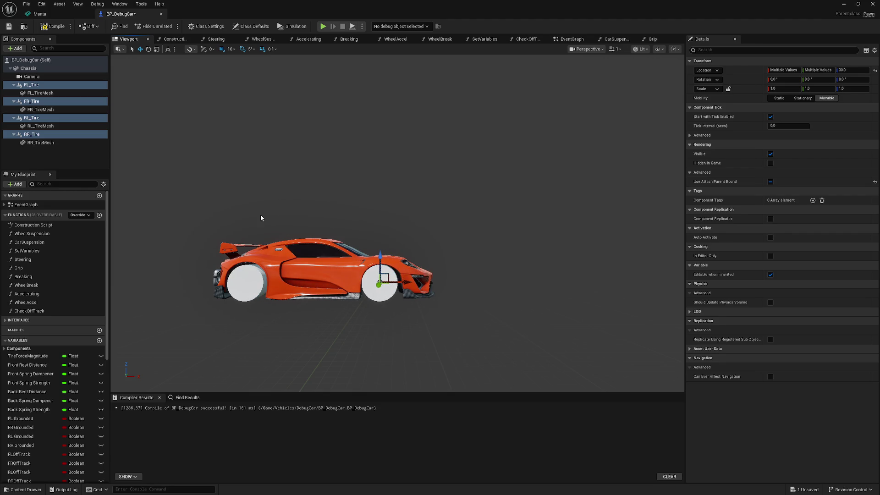
{"action": "left_click", "coordinate": [51, 26]}
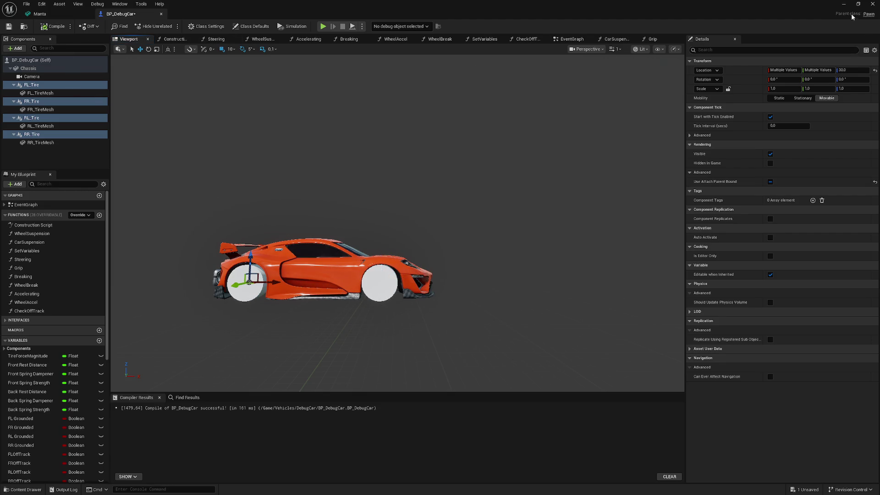
{"action": "left_click", "coordinate": [844, 4]}
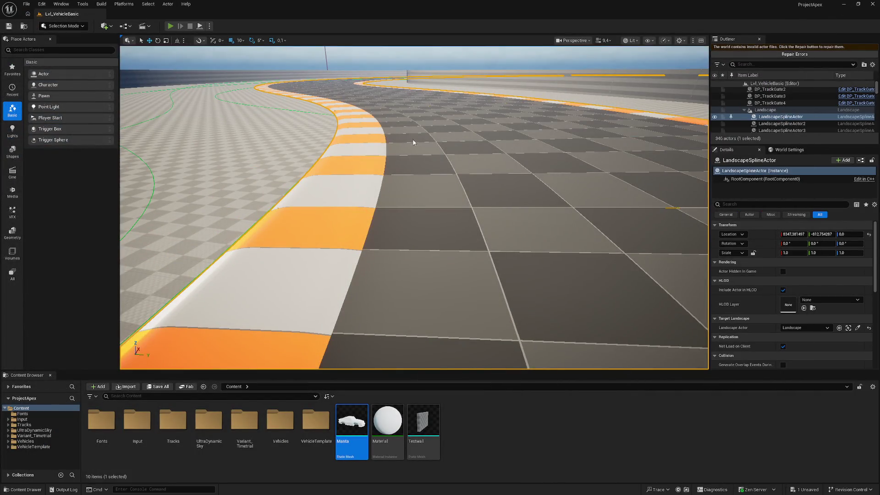
{"action": "key", "text": "alt+p"}
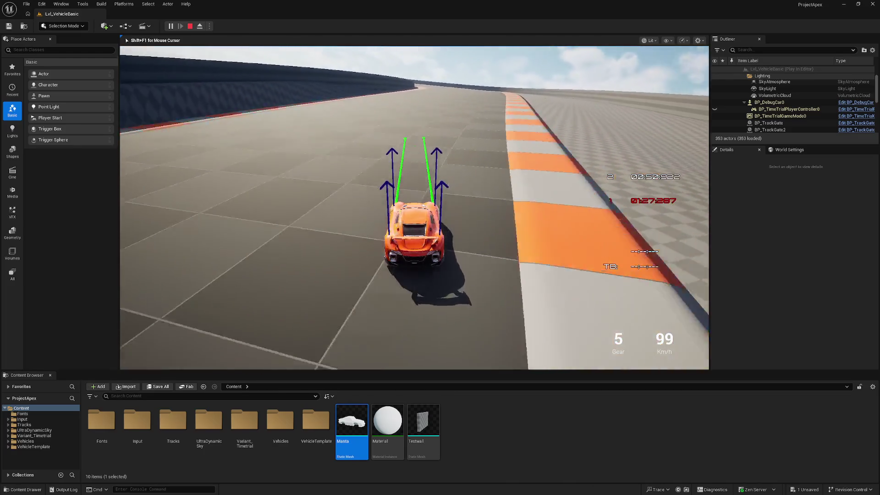
{"action": "key", "text": "a"}
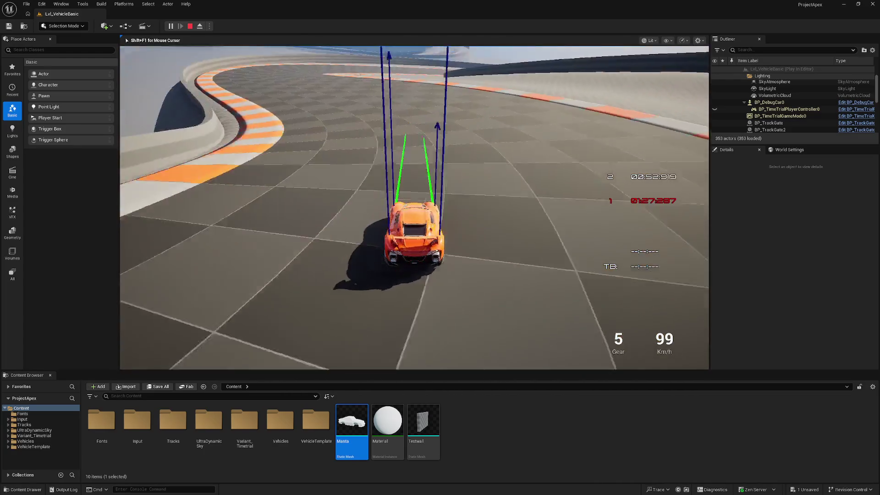
{"action": "key", "text": "a"}
{"action": "key", "text": "a"}
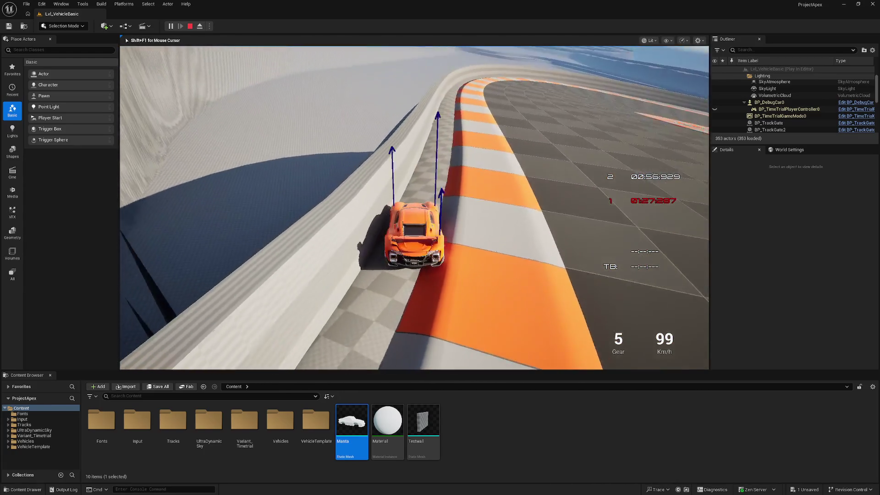
{"action": "key", "text": "d"}
{"action": "key", "text": "Escape"}
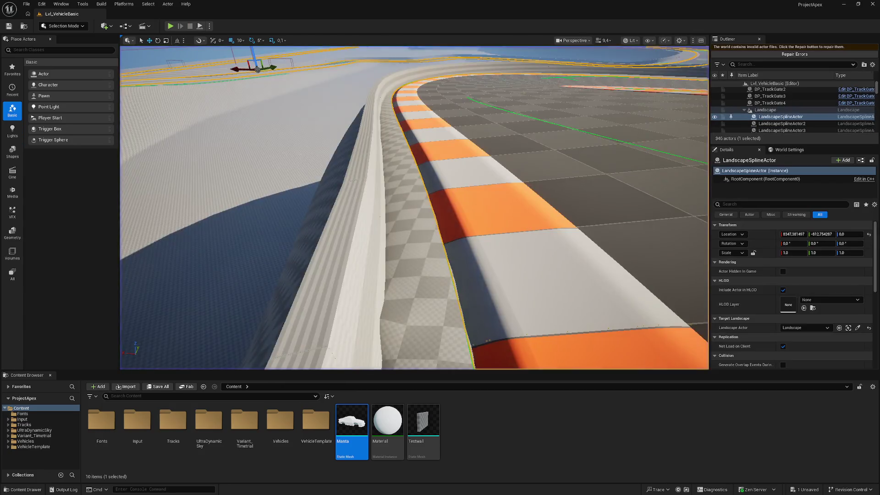
Place BP_DebugCar from Content/Vehicles/DebugCar onto the track in the level
{"action": "key", "text": "s"}
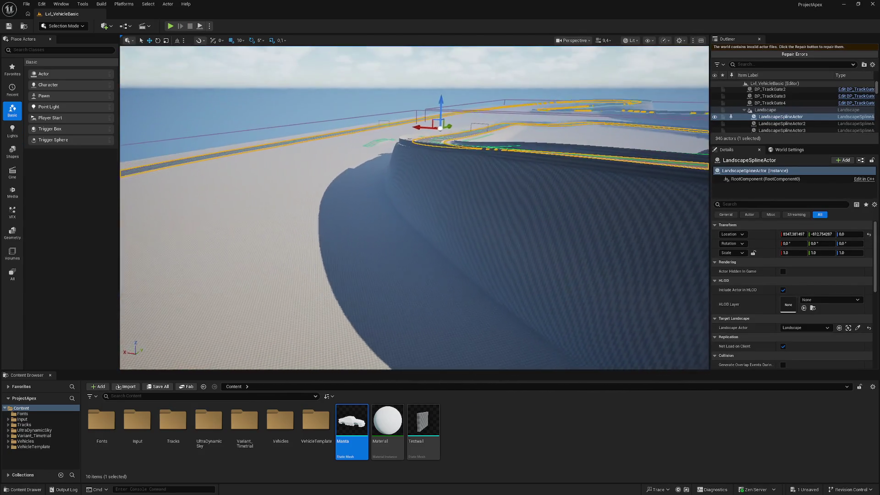
{"action": "key", "text": "w"}
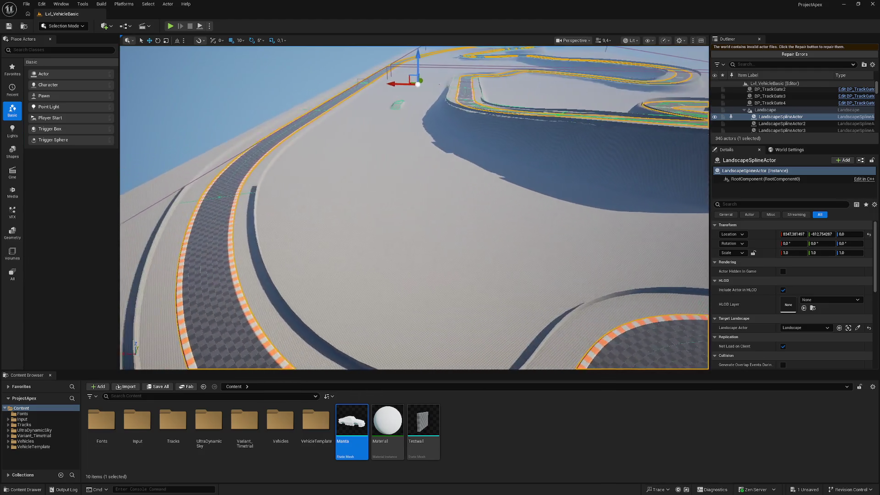
{"action": "key", "text": "w"}
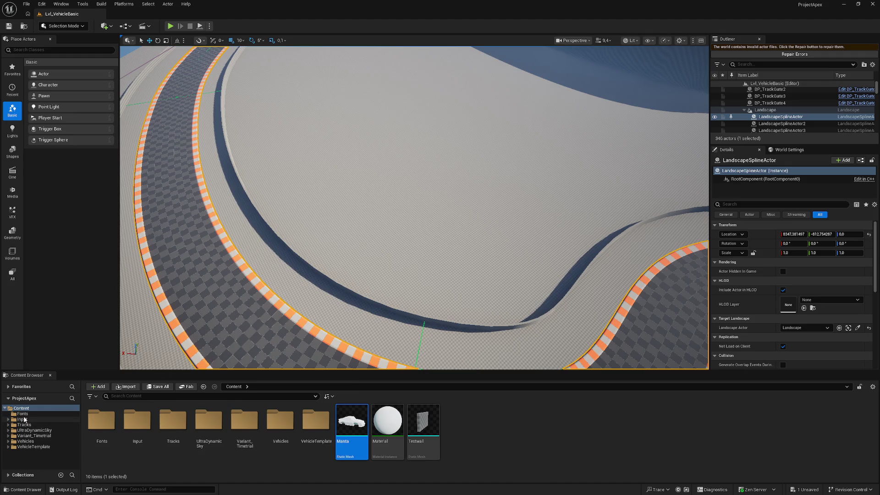
{"action": "left_click", "coordinate": [306, 420]}
{"action": "mouse_move", "coordinate": [307, 421]}
{"action": "left_mouse_down"}
{"action": "mouse_move", "coordinate": [100, 421]}
{"action": "mouse_move", "coordinate": [297, 426]}
{"action": "left_mouse_up"}
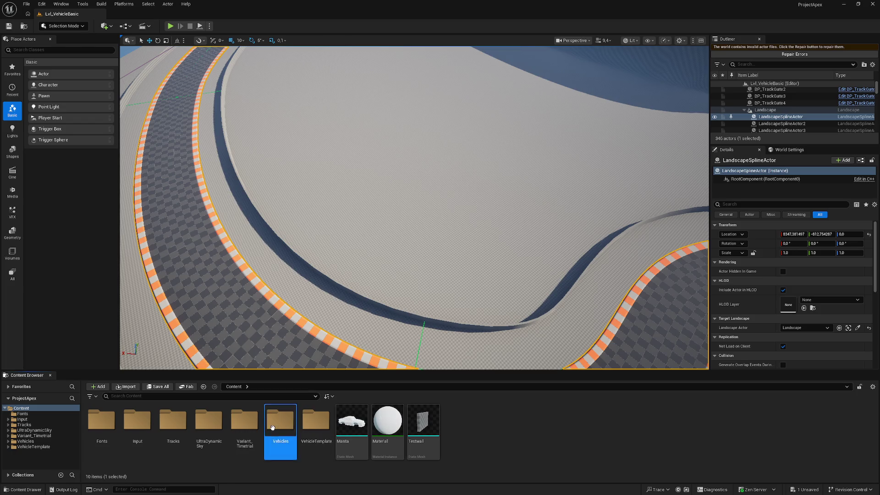
{"action": "double_click", "coordinate": [281, 421]}
{"action": "double_click", "coordinate": [101, 421]}
{"action": "left_click_drag", "start_coordinate": [101, 420], "coordinate": [443, 279]}
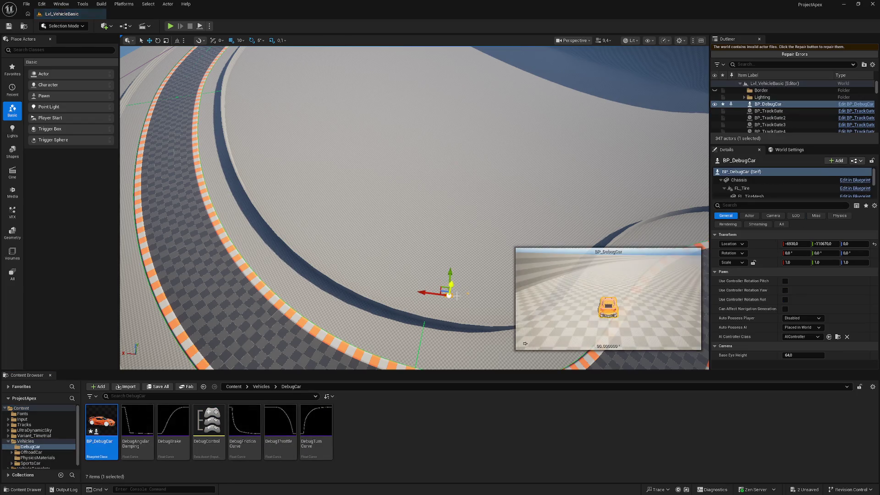
Set the placed car's Auto Possess Player to Player 0 and start a play test
{"action": "left_click", "coordinate": [808, 320]}
{"action": "left_click", "coordinate": [798, 334]}
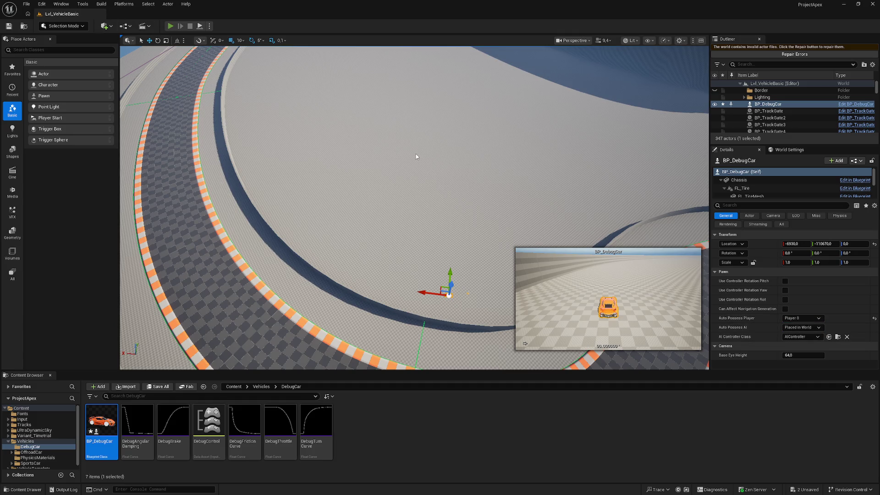
{"action": "key", "text": "alt+p"}
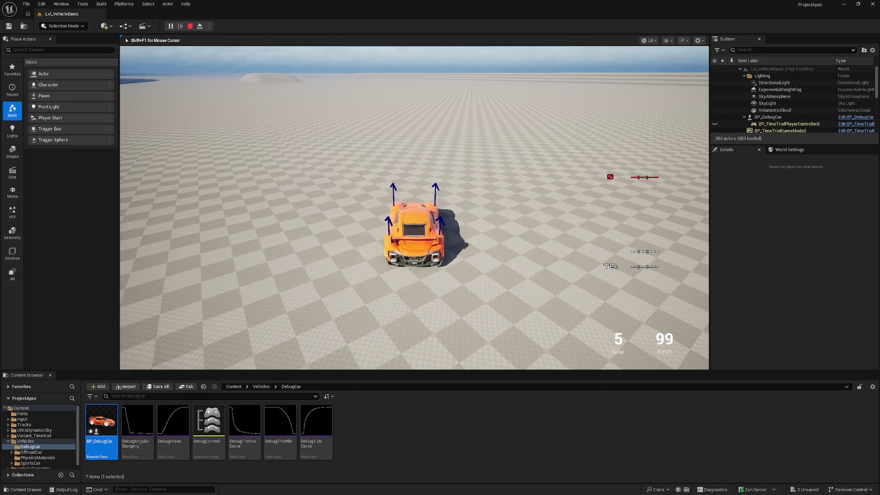
Stop the play test and frame the viewport on the placed BP_DebugCar
{"action": "key", "text": "Escape"}
{"action": "key", "text": "f"}
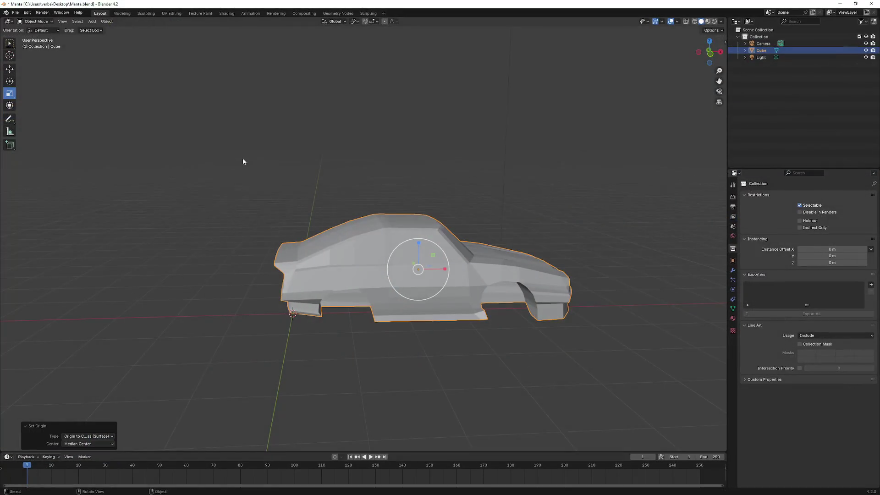
{"action": "right_click", "coordinate": [243, 159]}
Slide the car left along X and inspect its Location X value, leaving it unchanged
{"action": "mouse_move", "coordinate": [270, 185]}
{"action": "left_mouse_down"}
{"action": "mouse_move", "coordinate": [365, 210]}
{"action": "mouse_move", "coordinate": [368, 249]}
{"action": "left_mouse_up"}
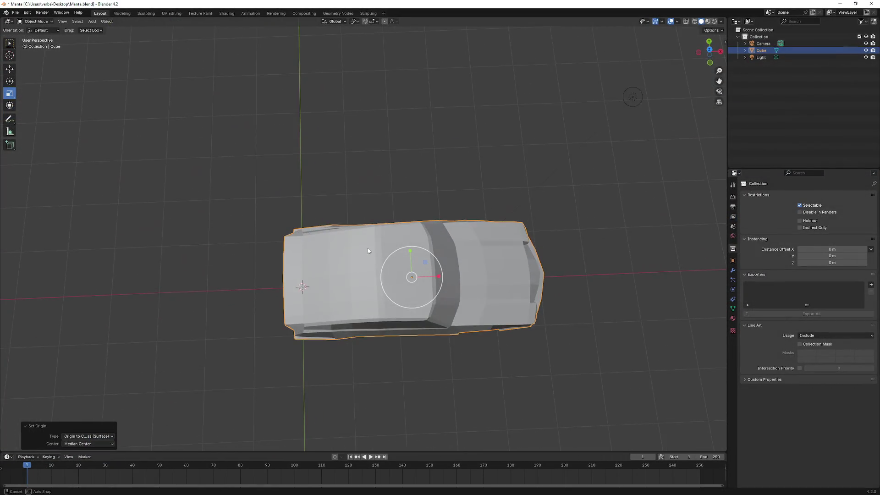
{"action": "key", "text": "w"}
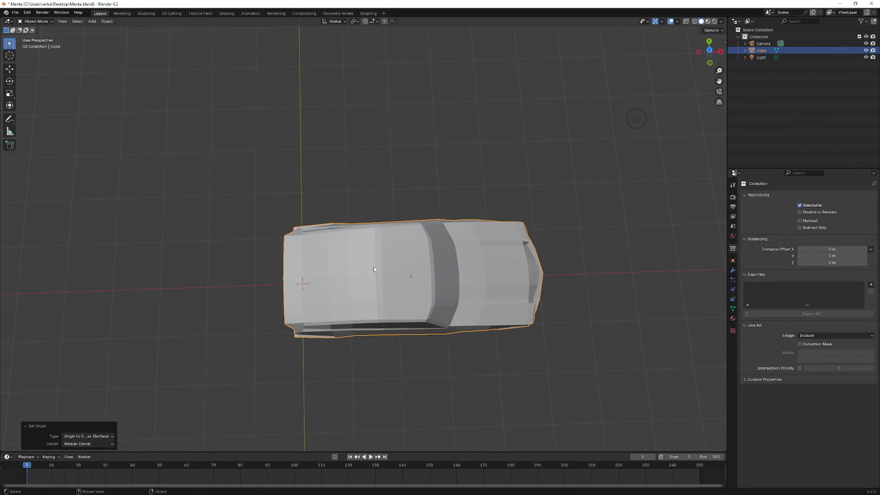
{"action": "left_click", "coordinate": [10, 69]}
{"action": "left_click_drag", "start_coordinate": [434, 276], "coordinate": [323, 280]}
{"action": "left_click", "coordinate": [733, 260]}
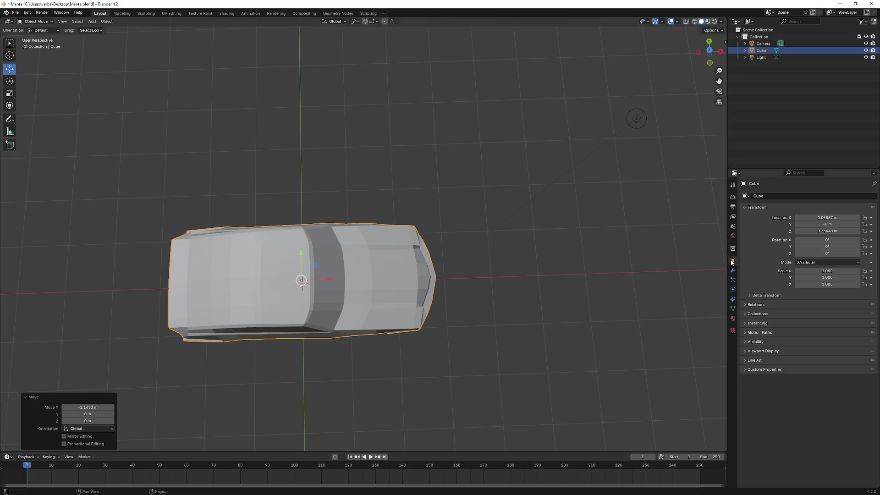
{"action": "left_click", "coordinate": [832, 218]}
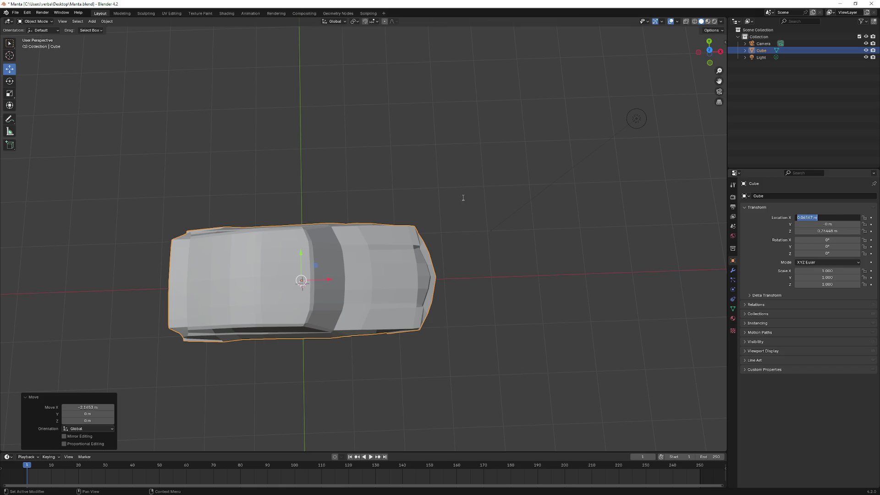
{"action": "key", "text": "Escape"}
{"action": "mouse_move", "coordinate": [295, 174]}
{"action": "left_mouse_down"}
{"action": "mouse_move", "coordinate": [385, 128]}
{"action": "mouse_move", "coordinate": [450, 109]}
{"action": "mouse_move", "coordinate": [439, 98]}
{"action": "mouse_move", "coordinate": [443, 130]}
{"action": "left_mouse_up"}
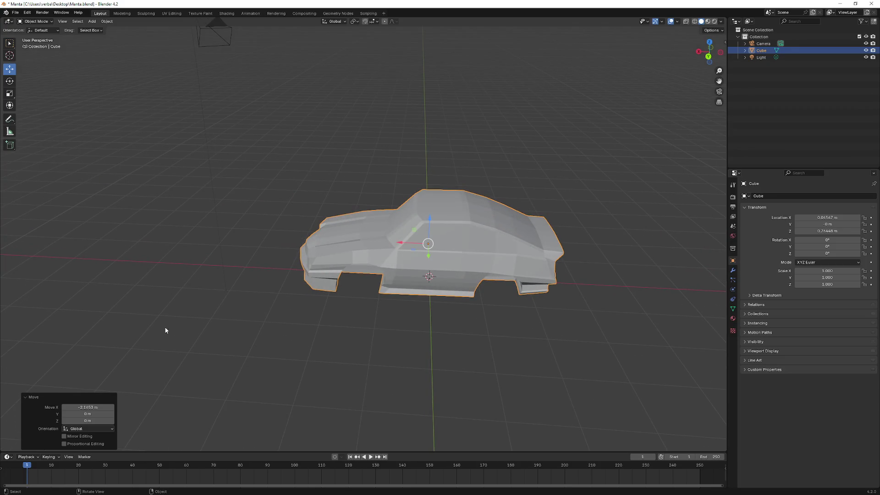
Set the car's origin to Origin to Geometry with Center set to Bounds Center
{"action": "right_click", "coordinate": [464, 257]}
{"action": "mouse_move", "coordinate": [463, 255]}
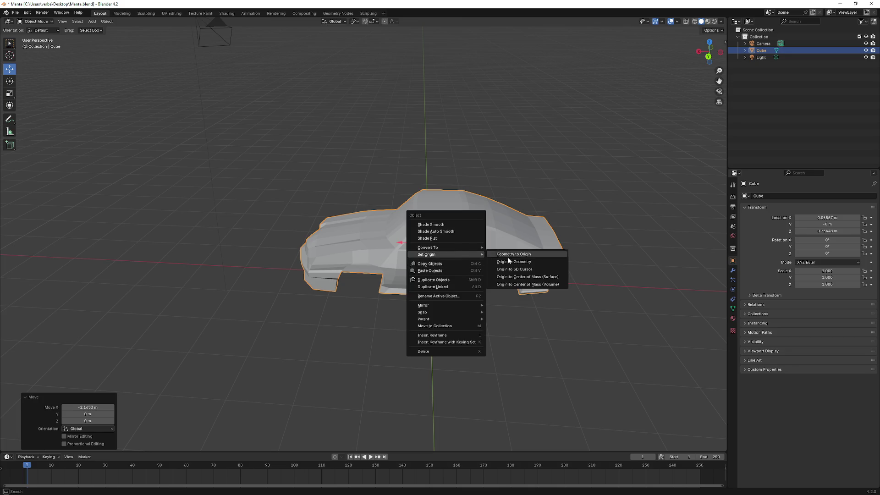
{"action": "left_click", "coordinate": [534, 261]}
{"action": "mouse_move", "coordinate": [515, 263]}
{"action": "left_mouse_down"}
{"action": "mouse_move", "coordinate": [461, 265]}
{"action": "mouse_move", "coordinate": [470, 278]}
{"action": "mouse_move", "coordinate": [456, 254]}
{"action": "mouse_move", "coordinate": [376, 275]}
{"action": "mouse_move", "coordinate": [116, 425]}
{"action": "left_mouse_up"}
{"action": "left_click", "coordinate": [91, 444]}
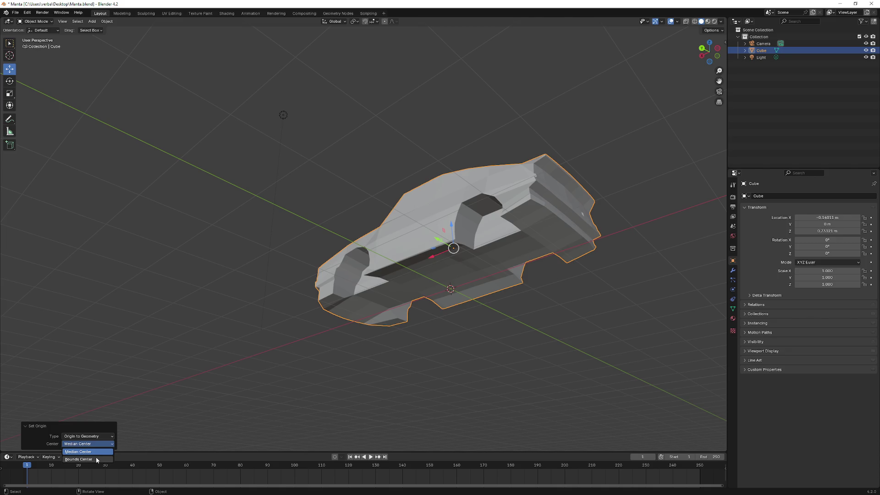
{"action": "left_click", "coordinate": [96, 459]}
{"action": "mouse_move", "coordinate": [265, 321]}
{"action": "left_mouse_down"}
{"action": "mouse_move", "coordinate": [318, 338]}
{"action": "mouse_move", "coordinate": [288, 360]}
{"action": "mouse_move", "coordinate": [285, 334]}
{"action": "left_mouse_up"}
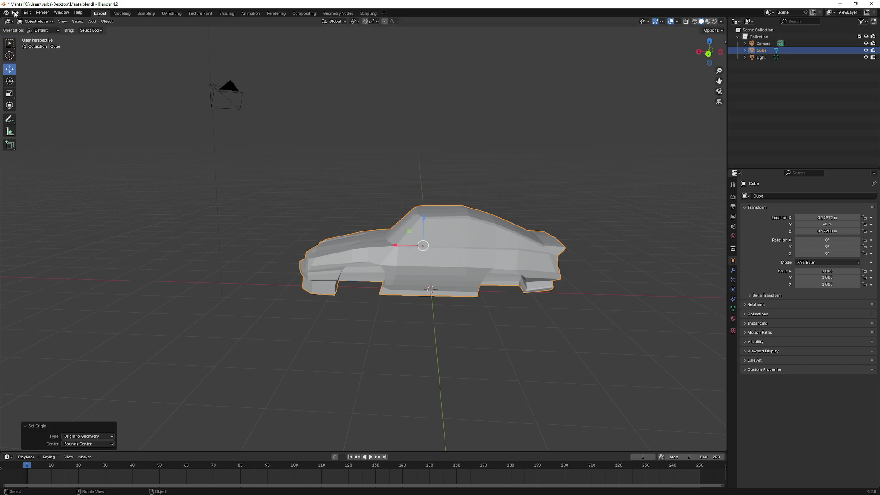
{"action": "mouse_move", "coordinate": [172, 175]}
{"action": "left_mouse_down"}
{"action": "mouse_move", "coordinate": [307, 179]}
{"action": "mouse_move", "coordinate": [189, 184]}
{"action": "left_mouse_up"}
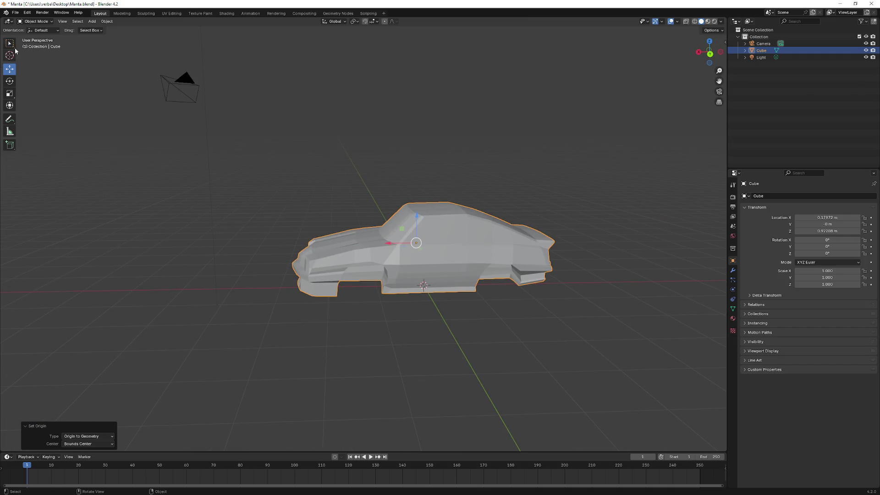
{"action": "left_click", "coordinate": [16, 12]}
Export the car mesh from Blender as FBX, overwriting Manta.fbx in the project Content folder
{"action": "mouse_move", "coordinate": [49, 119]}
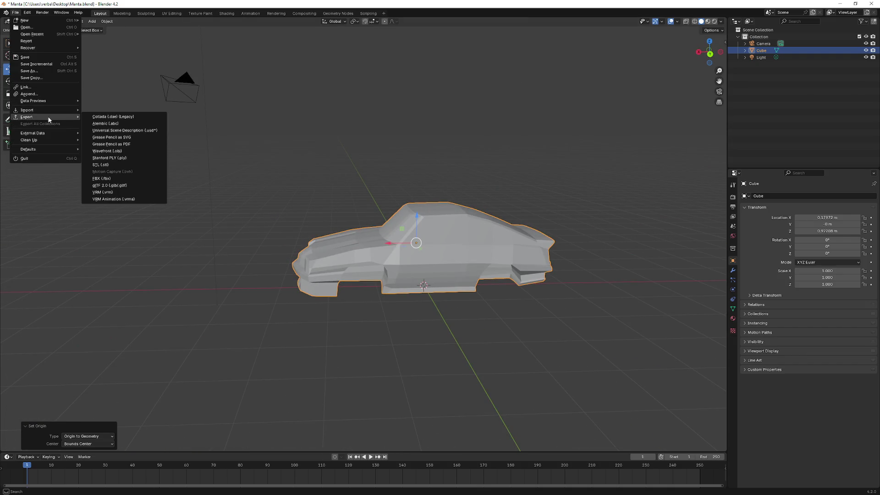
{"action": "left_click", "coordinate": [137, 178]}
{"action": "left_click", "coordinate": [321, 226]}
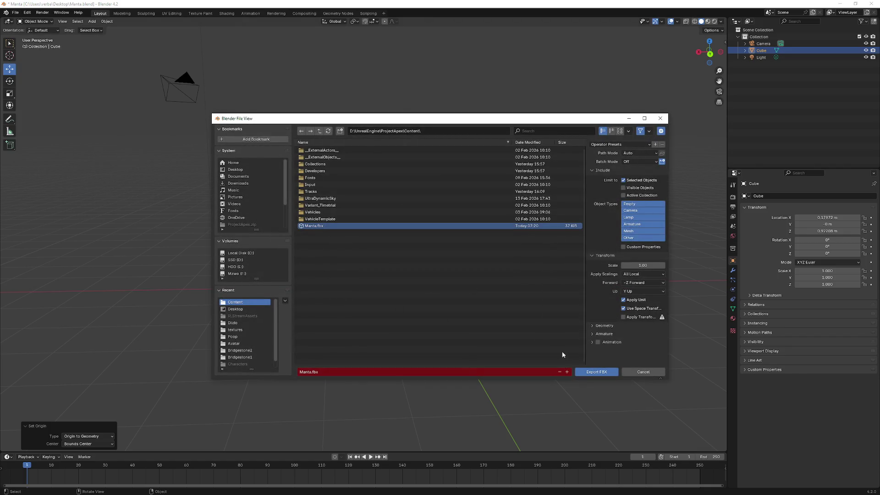
{"action": "left_click", "coordinate": [596, 372]}
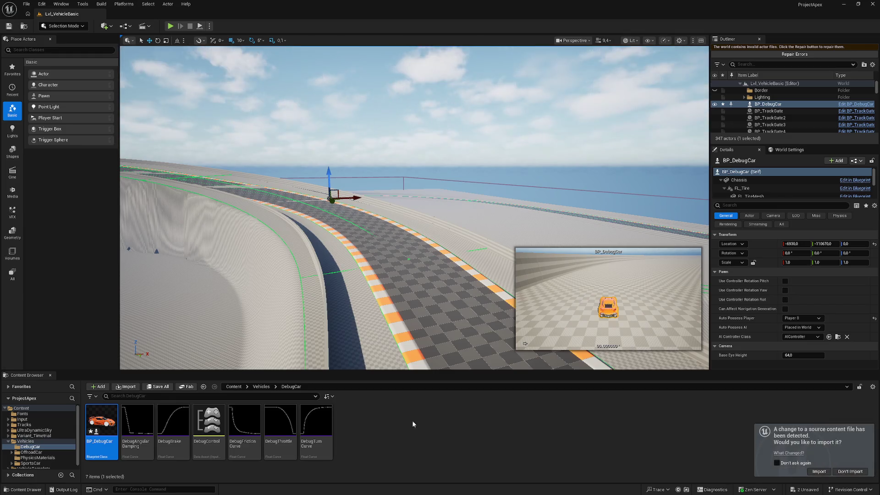
{"action": "left_click", "coordinate": [261, 386]}
Swap BP_DebugCar's Chassis static mesh from SM_SportsCar to the reimported Manta mesh
{"action": "left_click", "coordinate": [242, 387]}
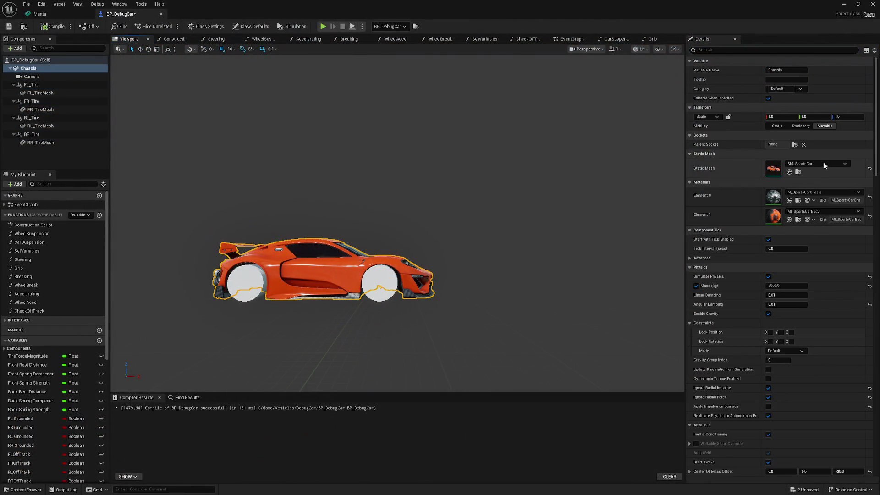
{"action": "left_click", "coordinate": [823, 163]}
{"action": "left_click", "coordinate": [810, 242]}
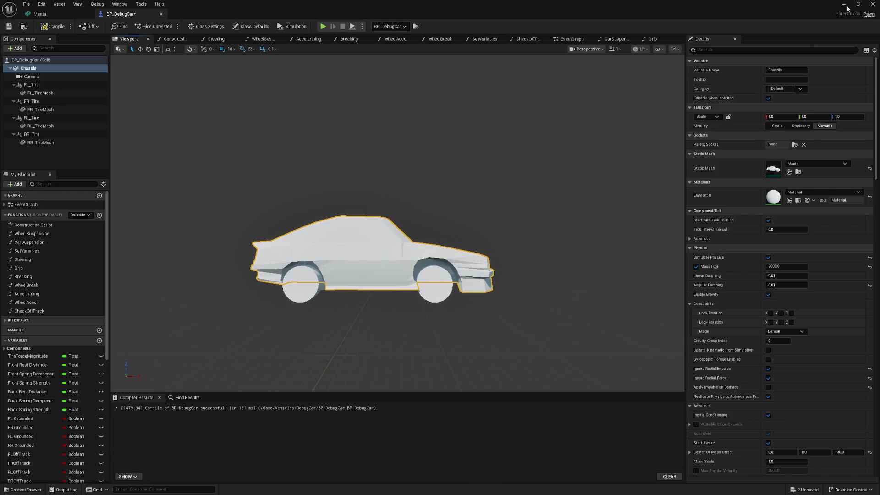
{"action": "mouse_move", "coordinate": [375, 214]}
{"action": "left_mouse_down"}
{"action": "mouse_move", "coordinate": [375, 178]}
{"action": "mouse_move", "coordinate": [375, 197]}
{"action": "left_mouse_up"}
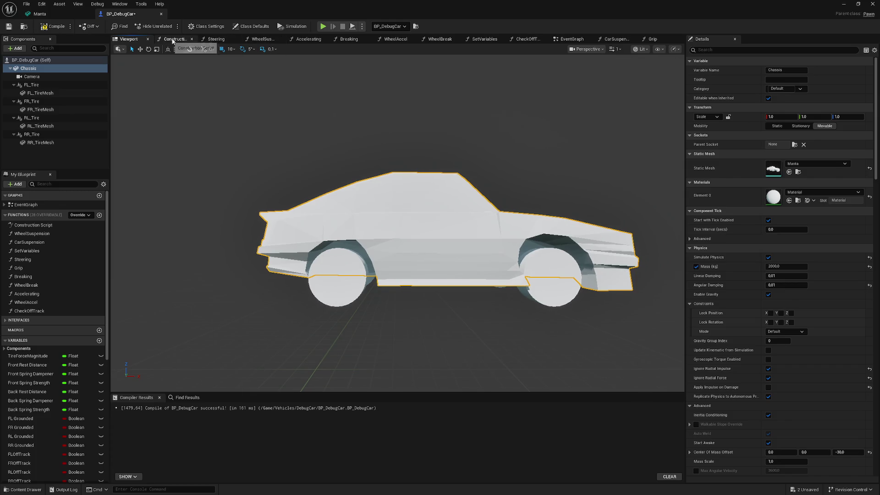
{"action": "left_click", "coordinate": [458, 197]}
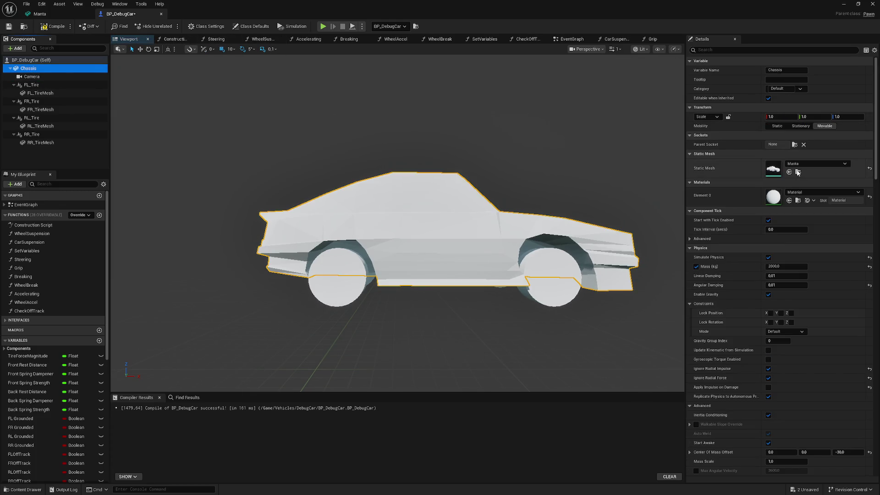
{"action": "left_click_drag", "start_coordinate": [873, 144], "coordinate": [874, 291]}
{"action": "left_click", "coordinate": [34, 86]}
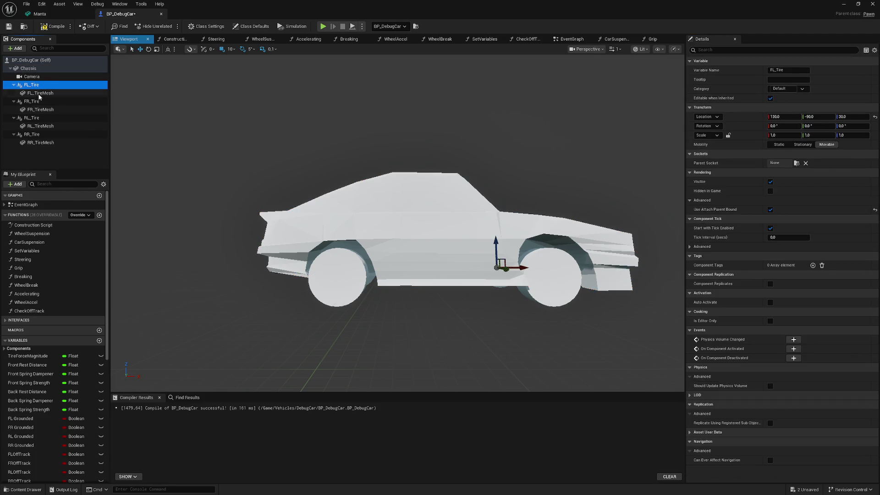
Select all four tire components and slide them along Y with grid snap 1
{"action": "left_click", "coordinate": [36, 102], "text": "ctrl"}
{"action": "left_click", "coordinate": [37, 116], "text": "ctrl"}
{"action": "left_click", "coordinate": [38, 135], "text": "ctrl"}
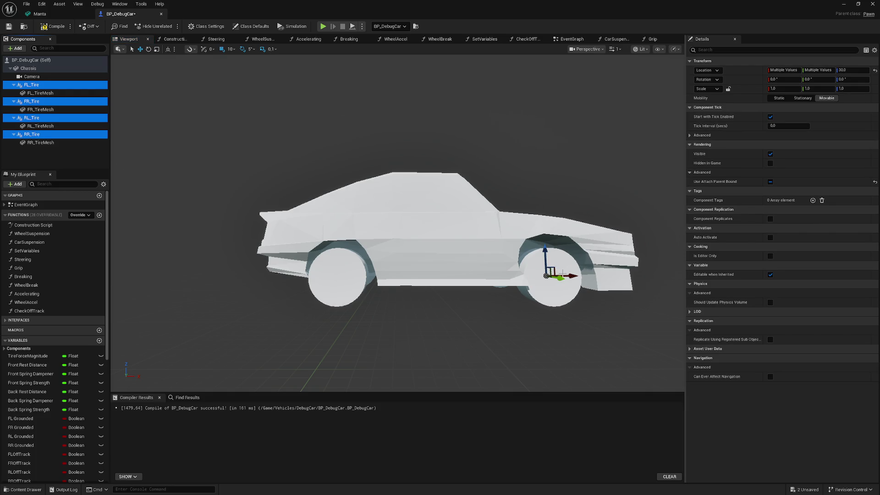
{"action": "left_click_drag", "start_coordinate": [570, 277], "coordinate": [572, 275]}
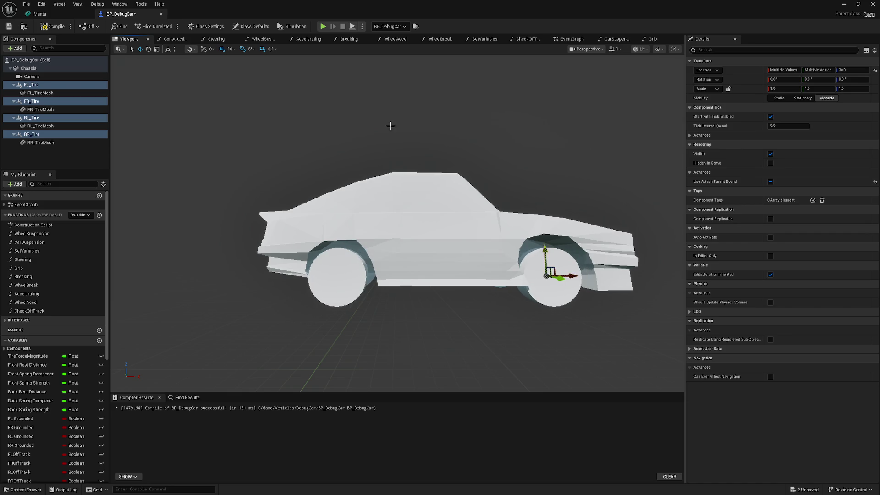
{"action": "left_click", "coordinate": [233, 50]}
{"action": "left_click", "coordinate": [240, 67]}
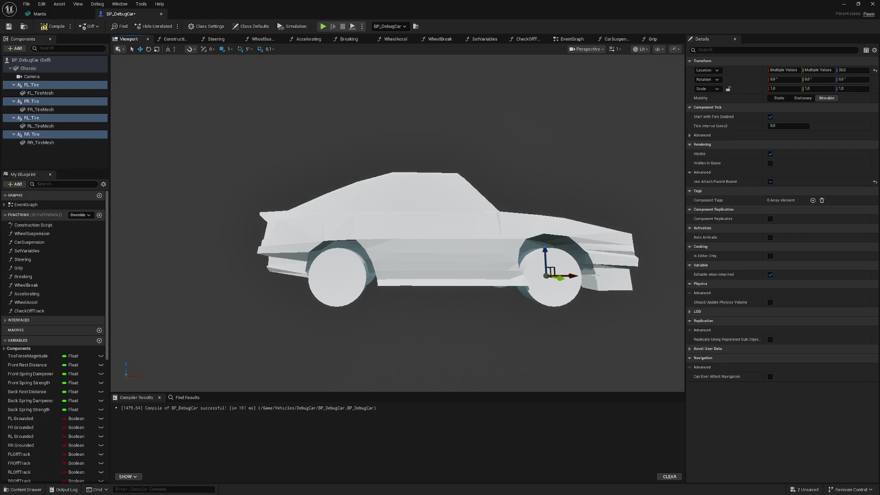
{"action": "left_click_drag", "start_coordinate": [574, 276], "coordinate": [578, 275]}
Switch grid snap to 5 and raise the four tires to Z 35
{"action": "left_click_drag", "start_coordinate": [596, 321], "coordinate": [522, 321]}
{"action": "left_click_drag", "start_coordinate": [474, 193], "coordinate": [474, 194]}
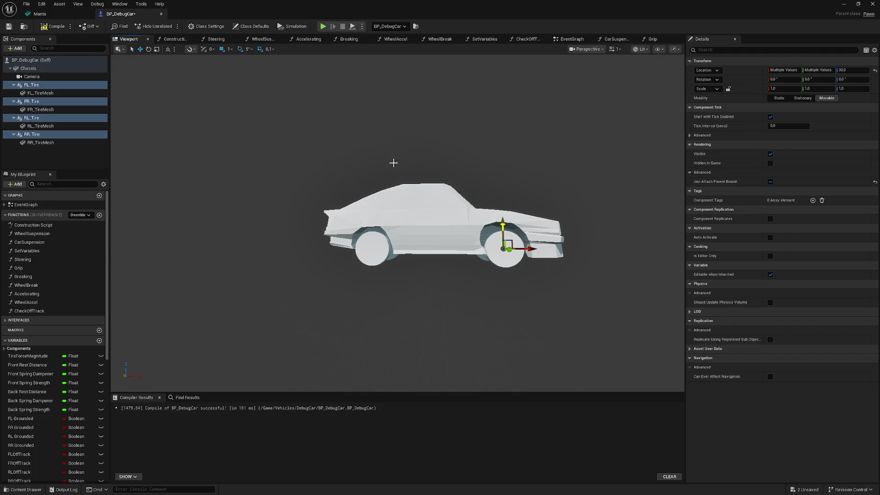
{"action": "left_click", "coordinate": [228, 49]}
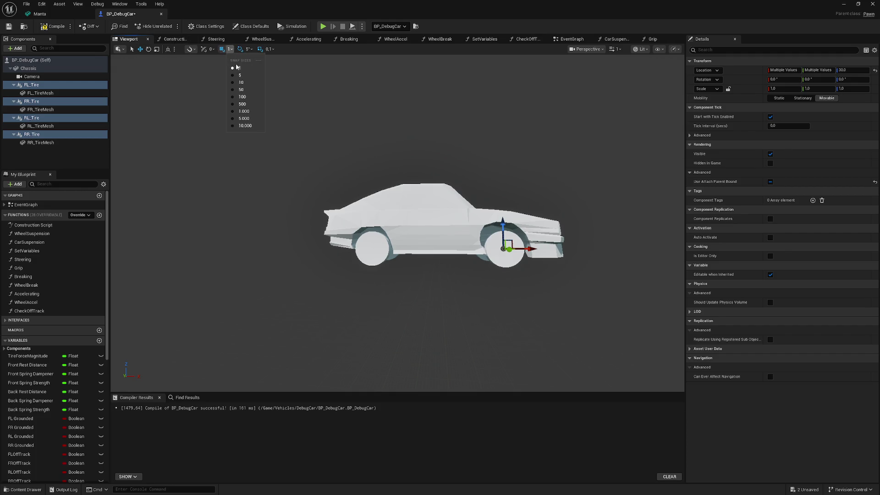
{"action": "left_click", "coordinate": [244, 75]}
{"action": "left_click_drag", "start_coordinate": [504, 226], "coordinate": [503, 222]}
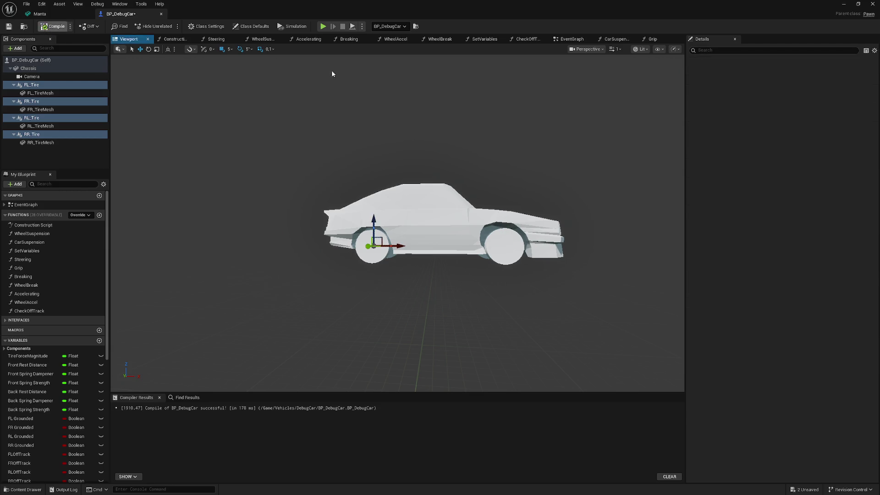
Run a quick play test of the Manta car in the level, then open the Manta mesh
{"action": "key", "text": "alt+Tab"}
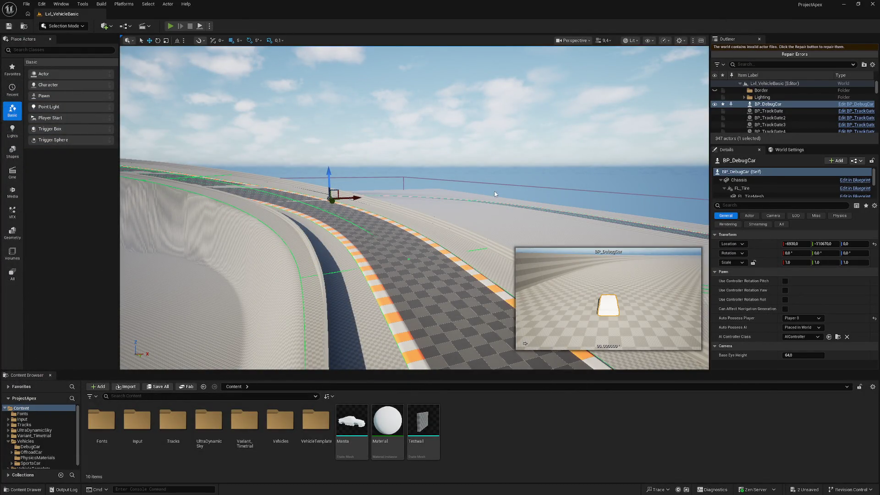
{"action": "key", "text": "alt+p"}
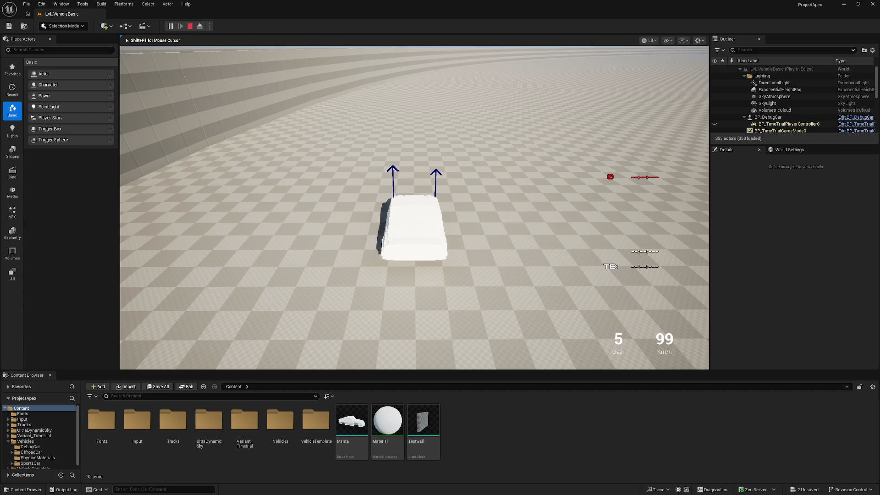
{"action": "key", "text": "Escape"}
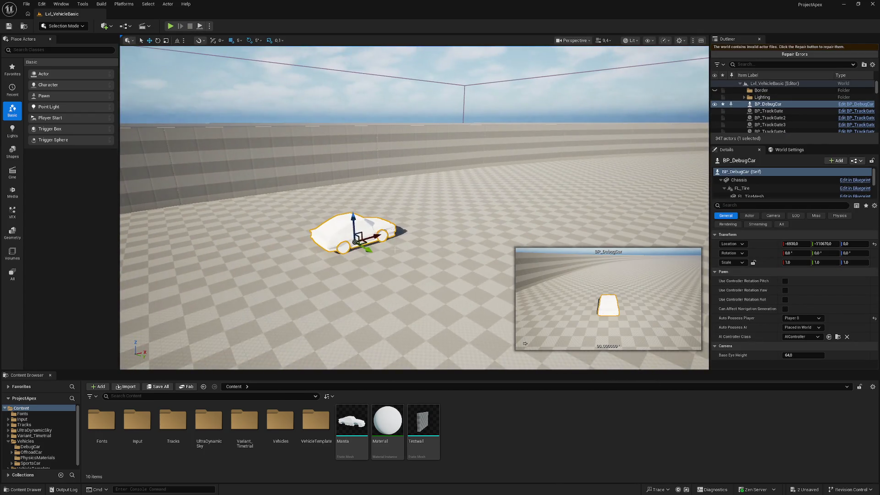
{"action": "double_click", "coordinate": [346, 418]}
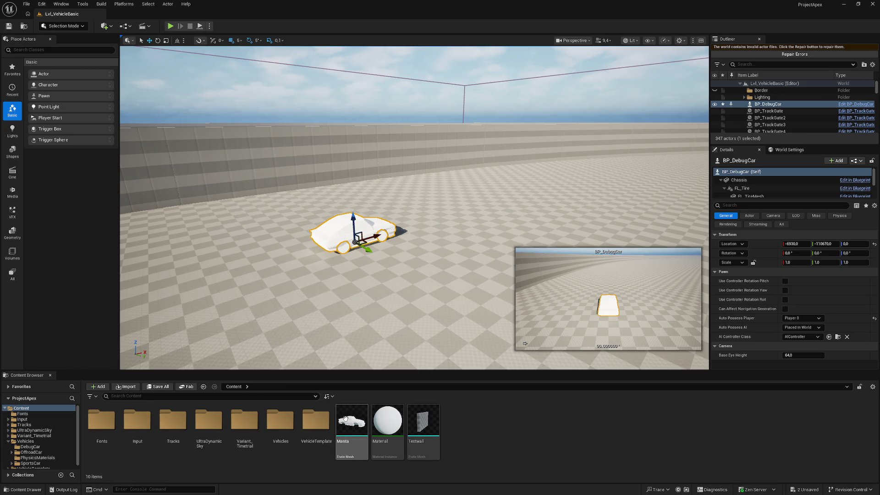
Replace the Manta mesh's collision with a single box simplified collision, save, and start playing
{"action": "left_click", "coordinate": [181, 26]}
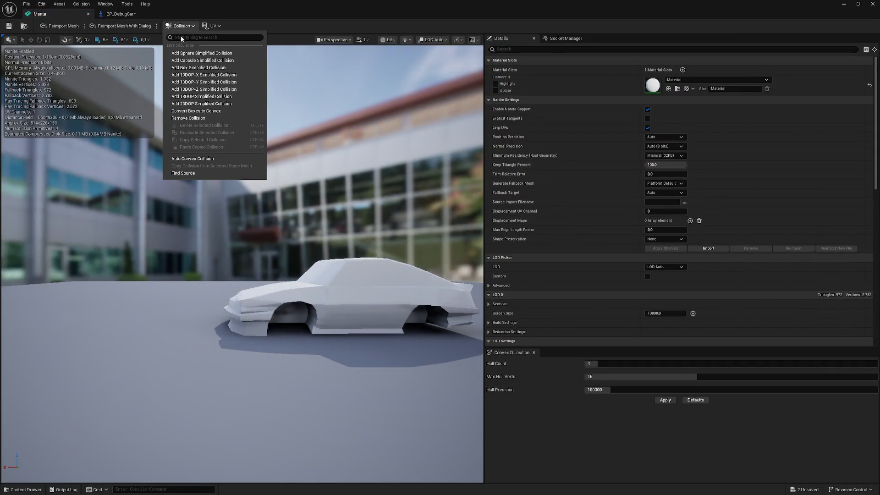
{"action": "left_click", "coordinate": [216, 70]}
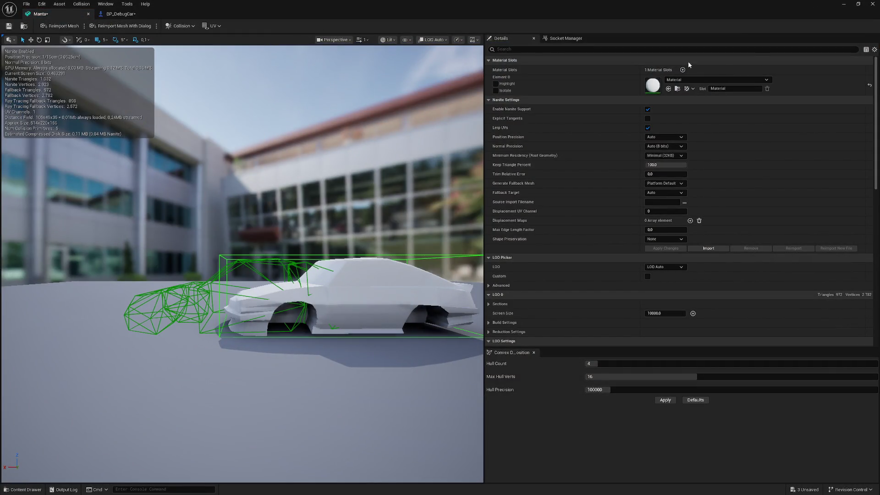
{"action": "left_click", "coordinate": [186, 26]}
{"action": "left_click", "coordinate": [209, 118]}
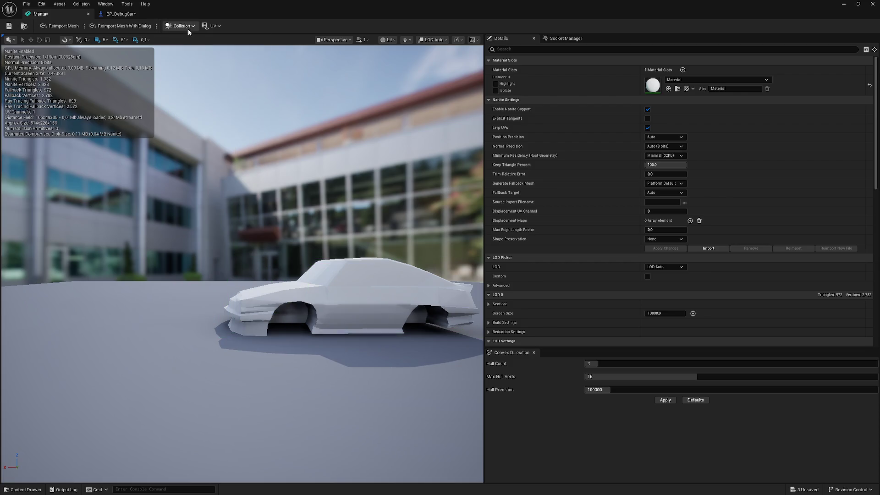
{"action": "left_click", "coordinate": [189, 31]}
{"action": "left_click", "coordinate": [217, 70]}
{"action": "key", "text": "ctrl+s"}
{"action": "left_click", "coordinate": [844, 9]}
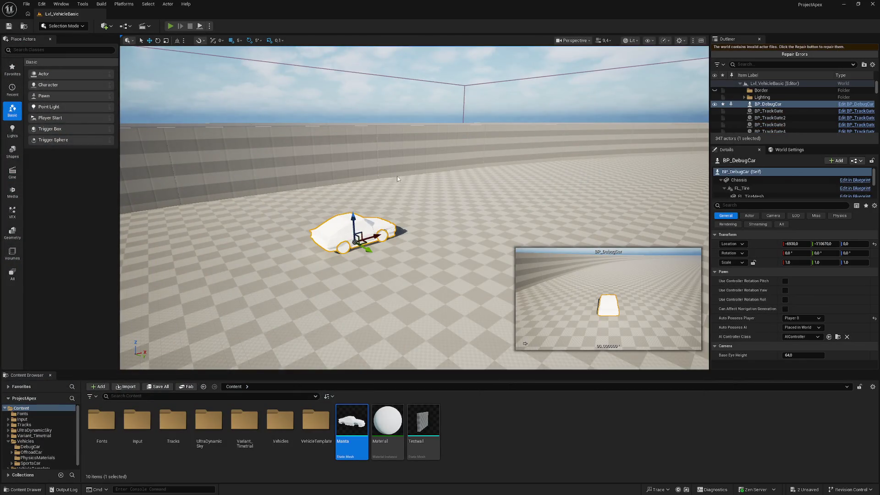
{"action": "key", "text": "alt+p"}
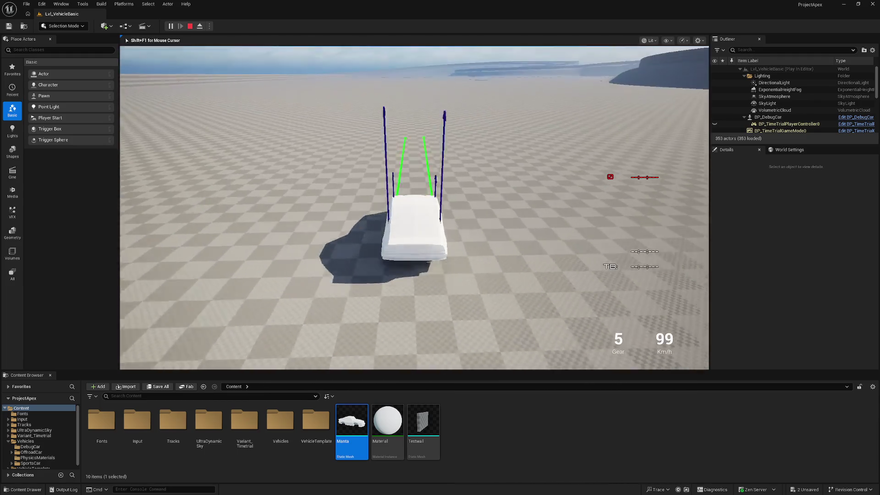
Drive the Manta car with its new box collision, then stop the play test
{"action": "key", "text": "XF86AudioRaiseVolume"}
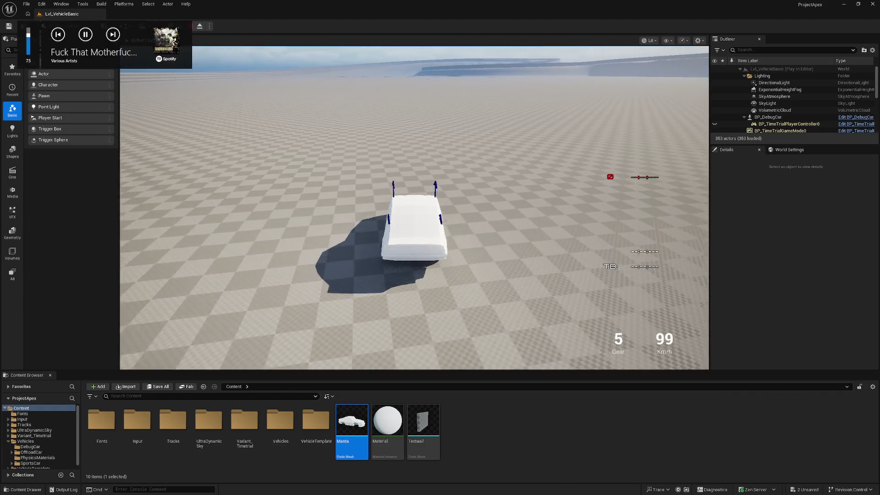
{"action": "key", "text": "XF86AudioNext"}
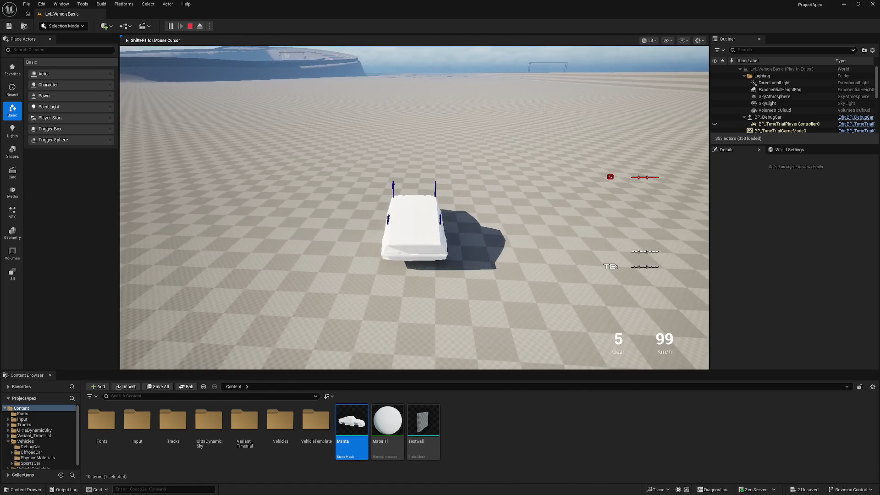
{"action": "key", "text": "Escape"}
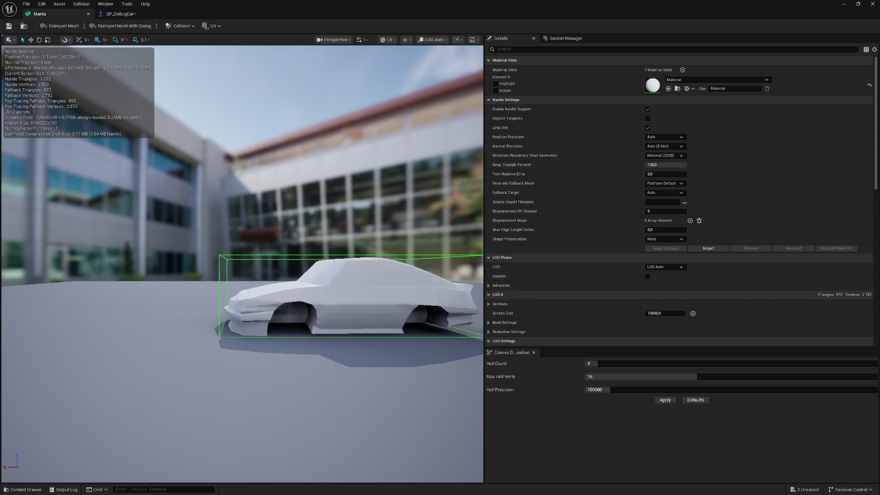
Lower BP_DebugCar's four tires back to Z 30.0 and recompile the Blueprint
{"action": "left_click", "coordinate": [111, 17]}
{"action": "scroll", "coordinate": [467, 240], "scroll_direction": "up", "scroll_amount": 5}
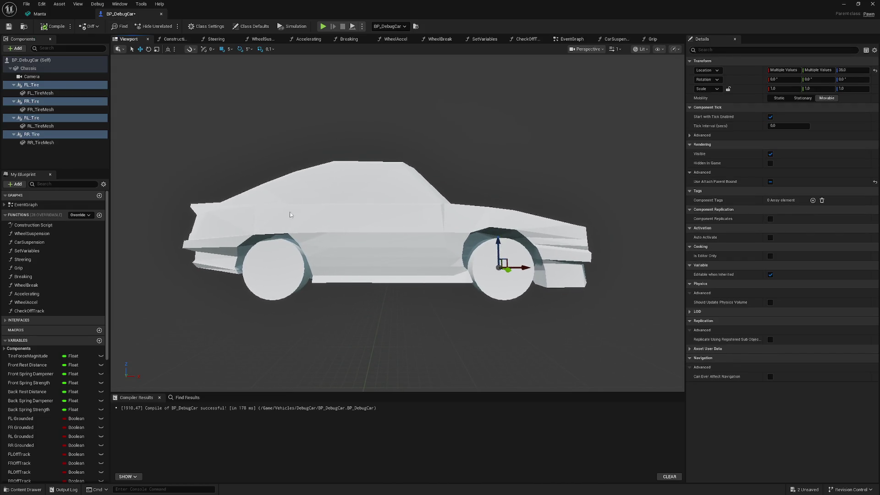
{"action": "left_click_drag", "start_coordinate": [499, 247], "coordinate": [498, 250]}
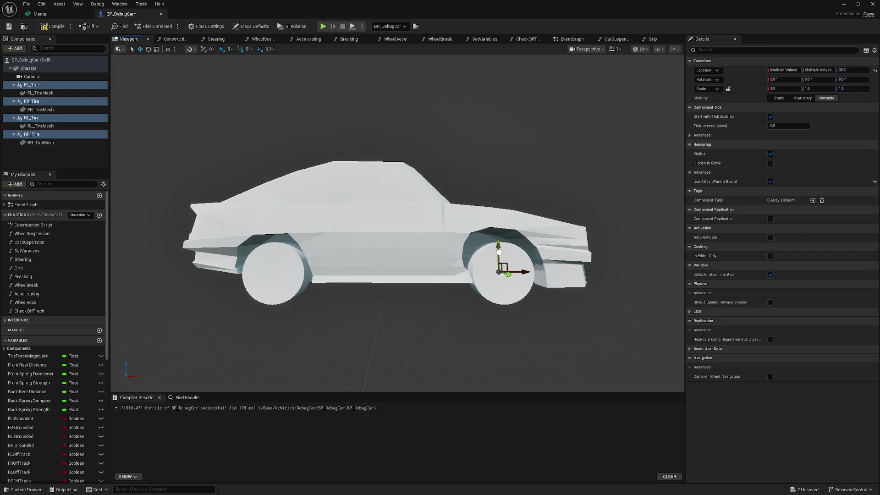
{"action": "left_click", "coordinate": [54, 27]}
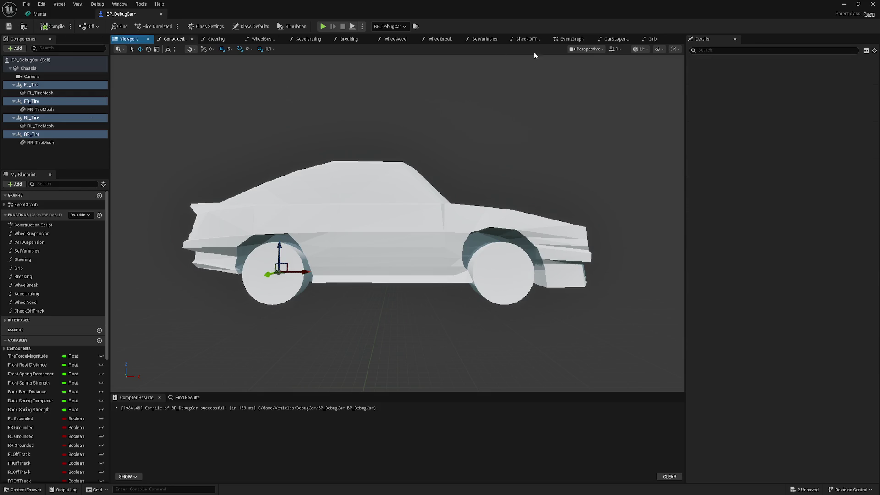
{"action": "left_click", "coordinate": [843, 4]}
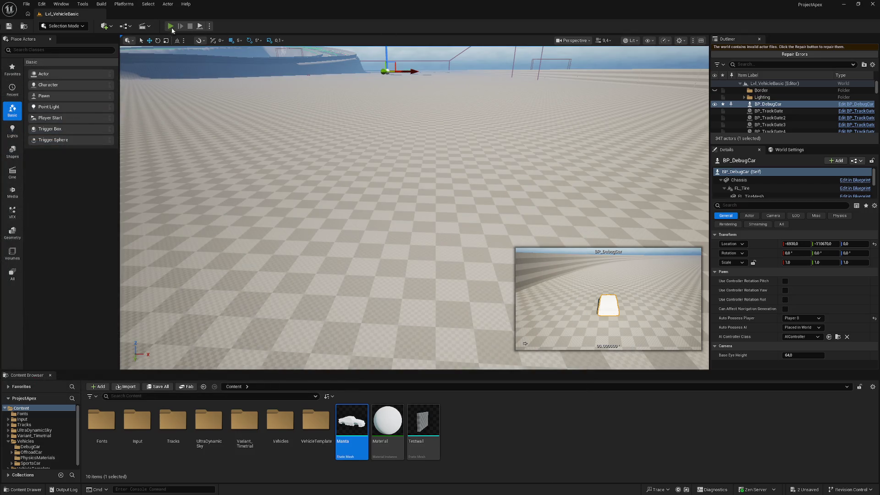
Test-drive the Manta car in a Play-In-Editor session, then stop it
{"action": "key", "text": "alt+p"}
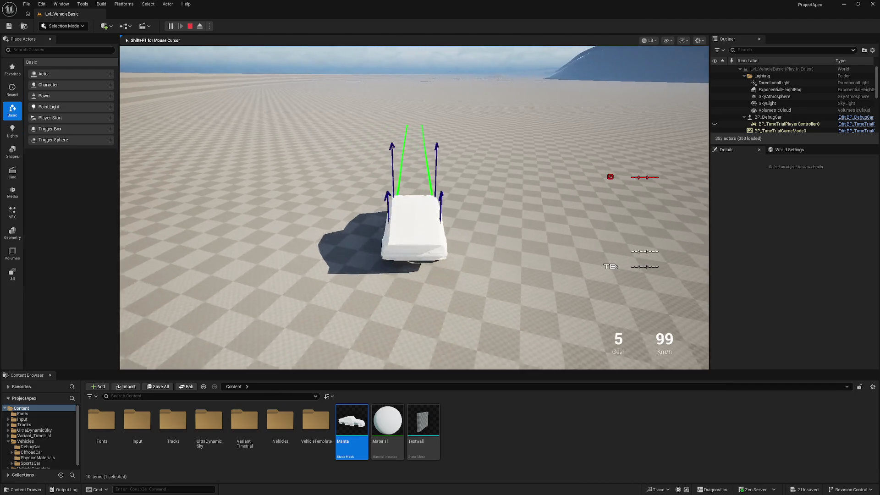
{"action": "key", "text": "Escape"}
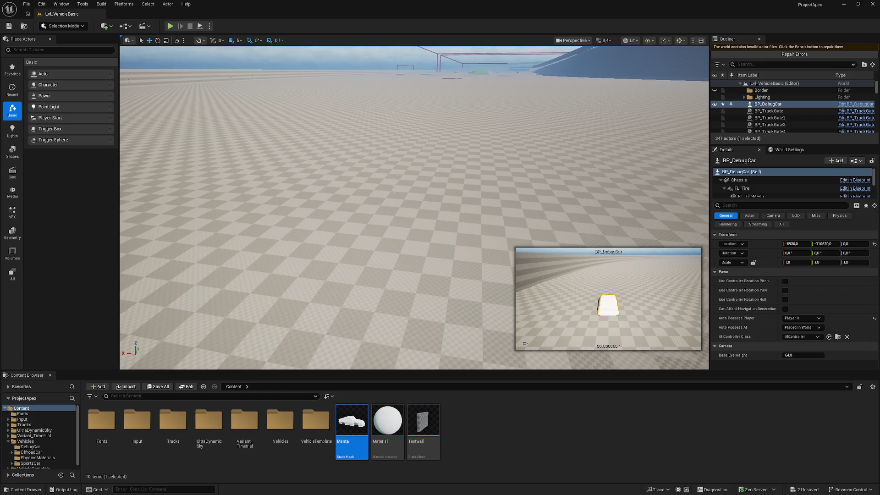
{"action": "scroll", "coordinate": [353, 363], "scroll_direction": "down", "scroll_amount": 10}
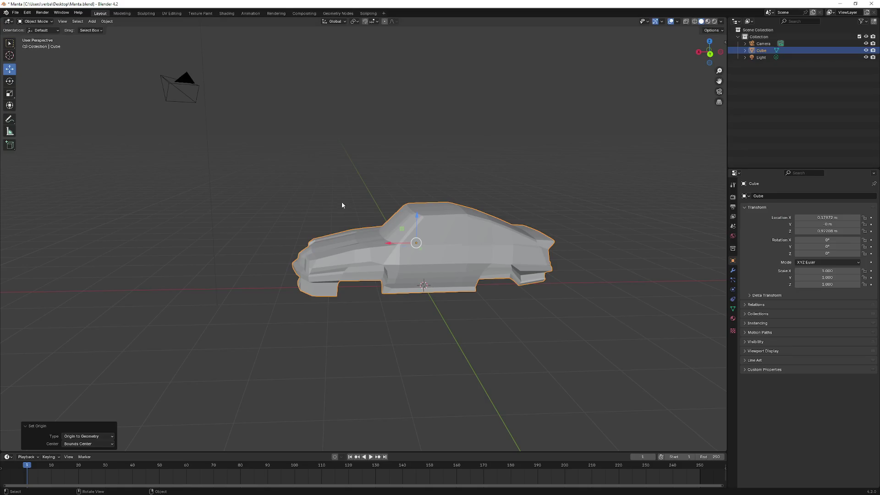
{"action": "right_click", "coordinate": [256, 180]}
{"action": "key", "text": "Escape"}
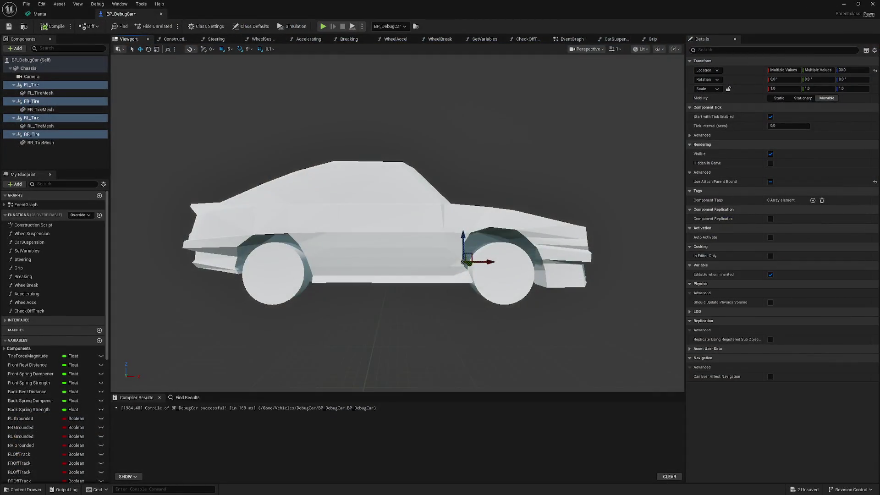
Step through the RR, FR and FL tire components, then open the Chassis static mesh list
{"action": "left_click_drag", "start_coordinate": [152, 177], "coordinate": [229, 174]}
{"action": "left_click", "coordinate": [40, 142]}
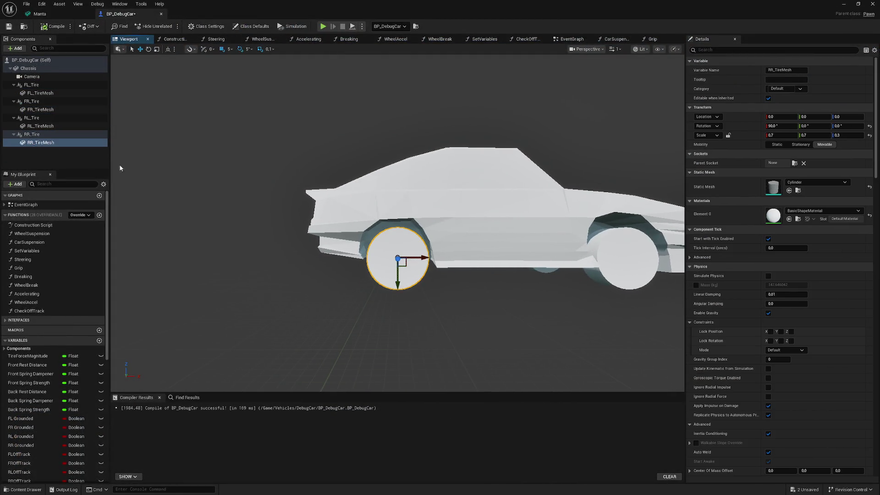
{"action": "left_click", "coordinate": [33, 134]}
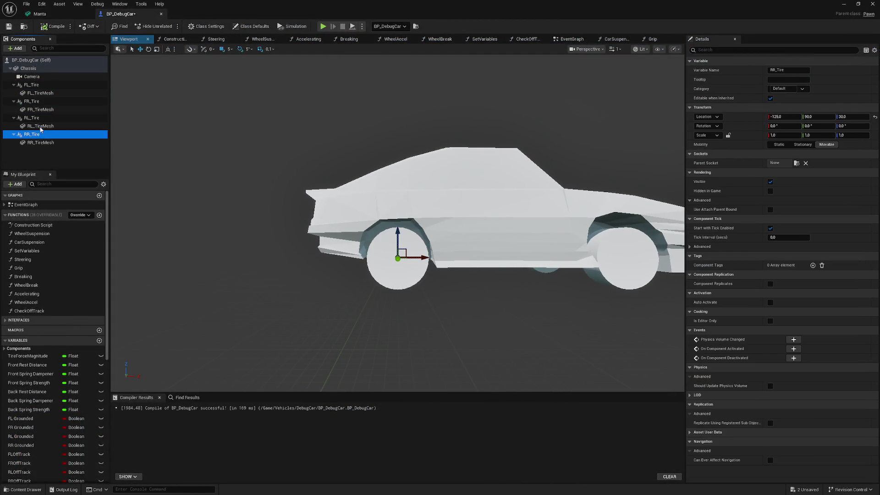
{"action": "left_click", "coordinate": [42, 102]}
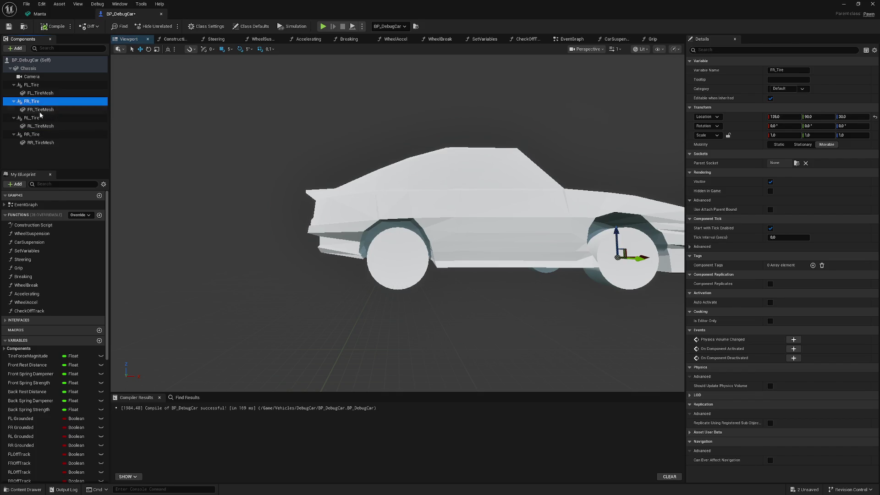
{"action": "left_click", "coordinate": [45, 85]}
{"action": "scroll", "coordinate": [285, 152], "scroll_direction": "down", "scroll_amount": 5}
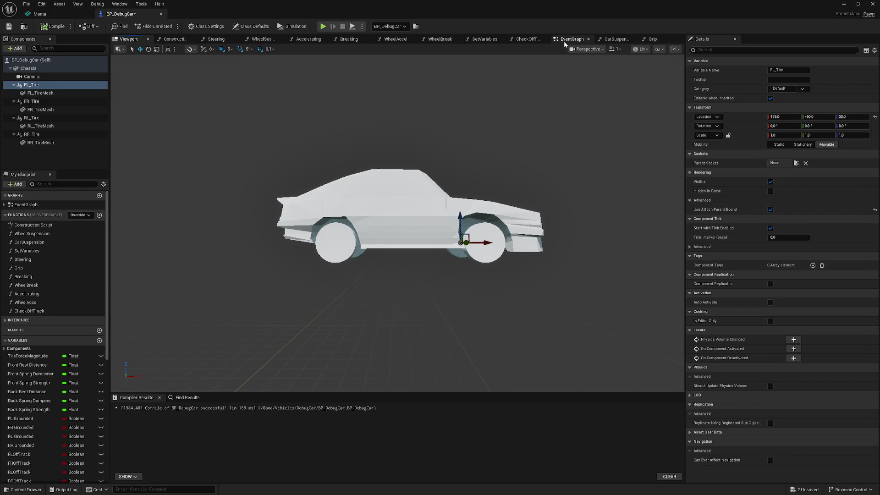
{"action": "left_click", "coordinate": [28, 68]}
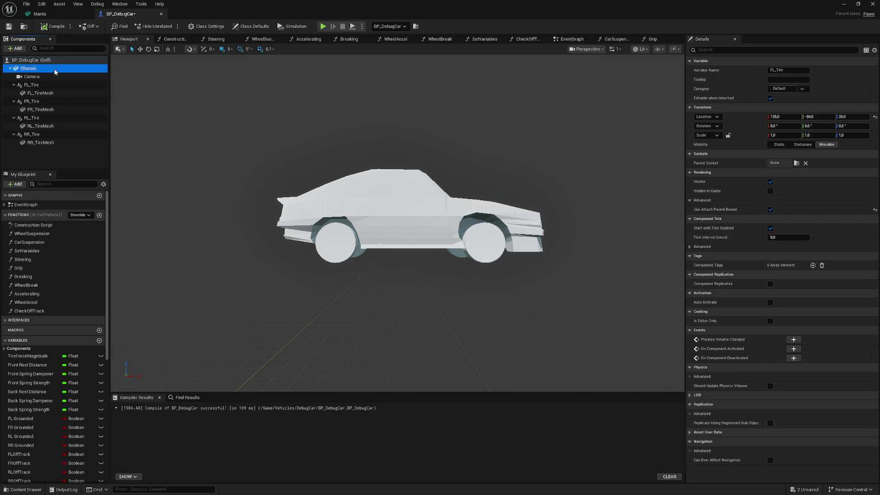
{"action": "left_click", "coordinate": [836, 164]}
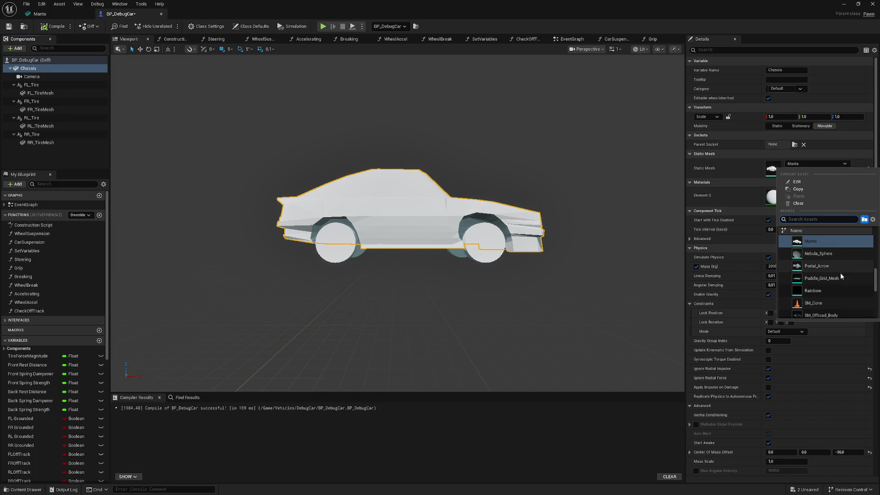
Set the Chassis mesh back to SM_SportsCar and check the front tires' Location X
{"action": "scroll", "coordinate": [833, 268], "scroll_direction": "down", "scroll_amount": 2}
{"action": "left_click", "coordinate": [831, 282]}
{"action": "mouse_move", "coordinate": [504, 226]}
{"action": "left_mouse_down"}
{"action": "mouse_move", "coordinate": [482, 178]}
{"action": "mouse_move", "coordinate": [192, 181]}
{"action": "mouse_move", "coordinate": [425, 194]}
{"action": "left_mouse_up"}
{"action": "left_click", "coordinate": [48, 84]}
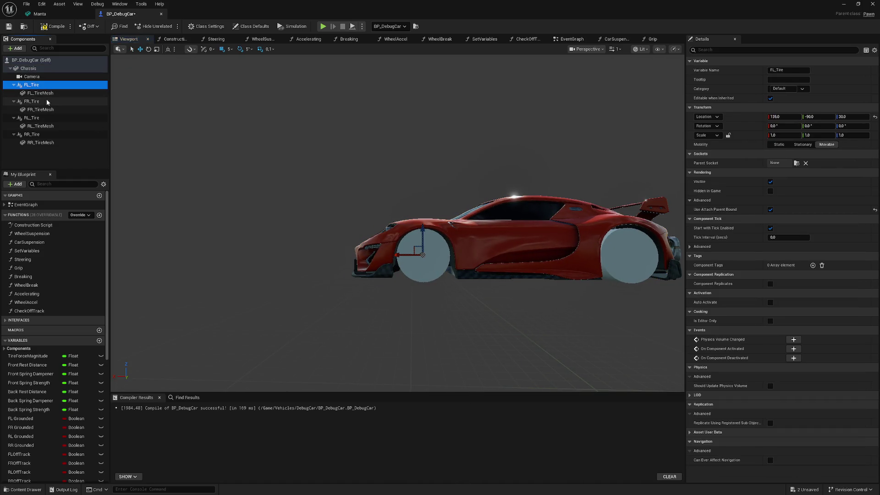
{"action": "left_click", "coordinate": [46, 100], "text": "ctrl"}
{"action": "left_click", "coordinate": [781, 70]}
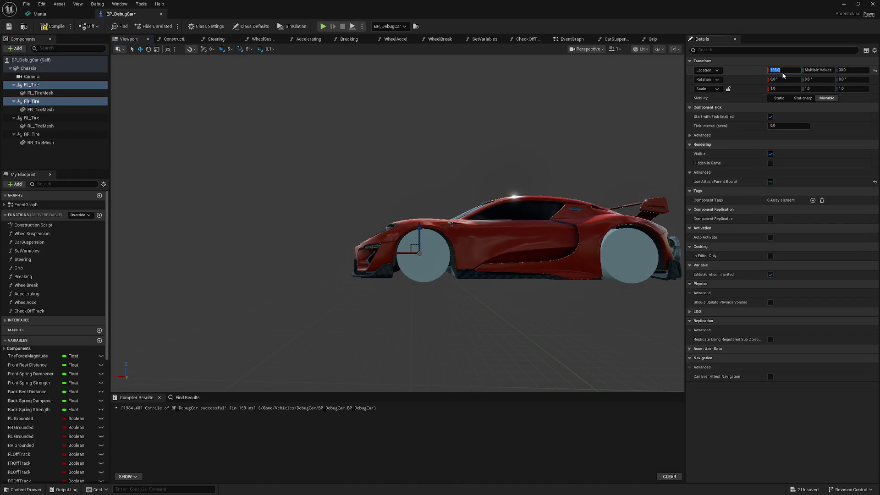
Set both RR_Tire and RL_Tire Location X to -130.0
{"action": "left_click", "coordinate": [54, 118]}
{"action": "left_click", "coordinate": [50, 135]}
{"action": "left_click", "coordinate": [778, 116]}
{"action": "type", "text": "-130"}
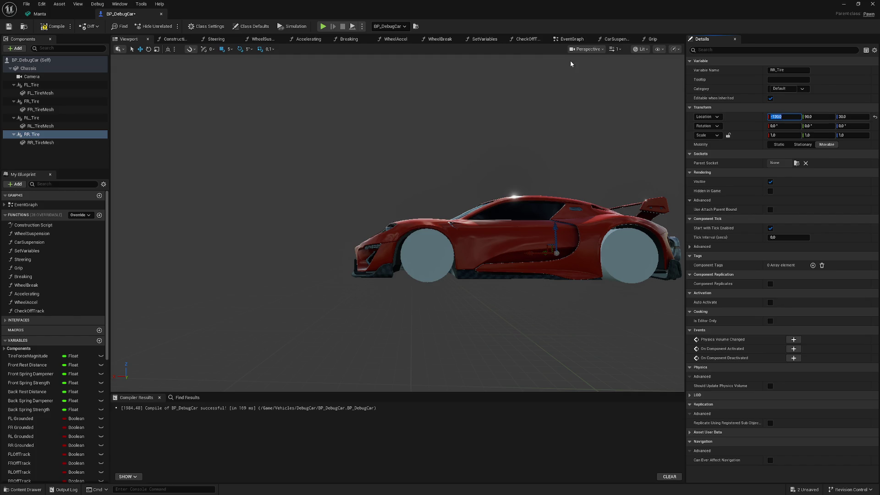
{"action": "left_click_drag", "start_coordinate": [571, 64], "coordinate": [474, 127]}
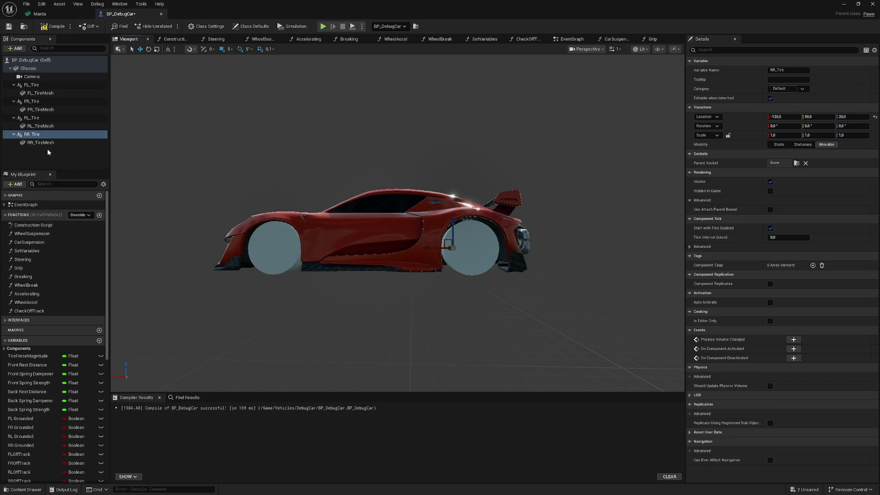
{"action": "left_click", "coordinate": [32, 118]}
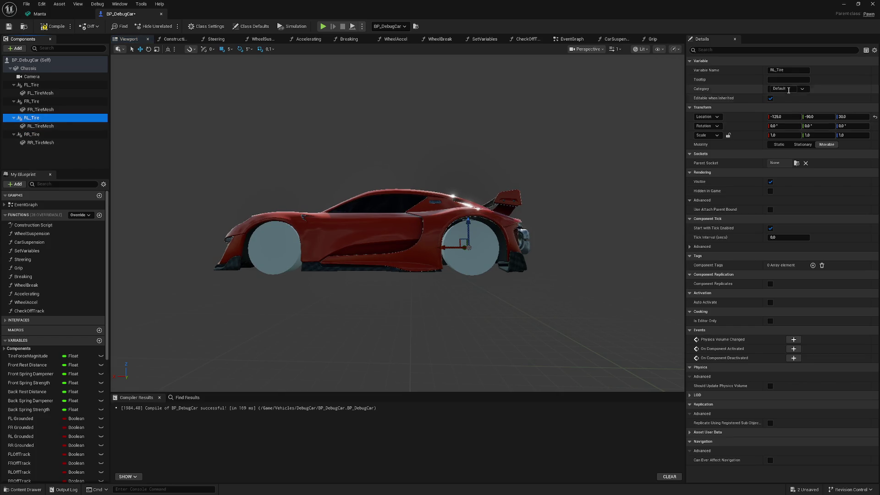
{"action": "left_click", "coordinate": [787, 117]}
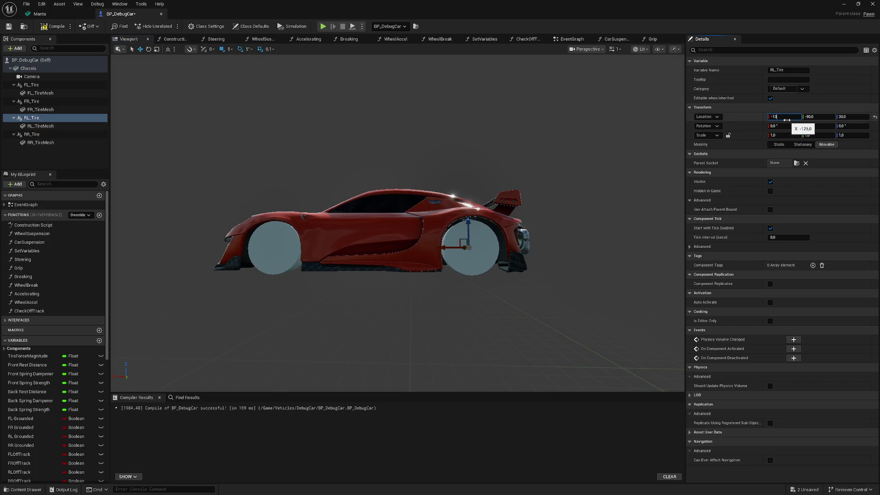
{"action": "mouse_move", "coordinate": [303, 197]}
{"action": "left_mouse_down"}
{"action": "mouse_move", "coordinate": [441, 197]}
{"action": "mouse_move", "coordinate": [358, 196]}
{"action": "left_mouse_up"}
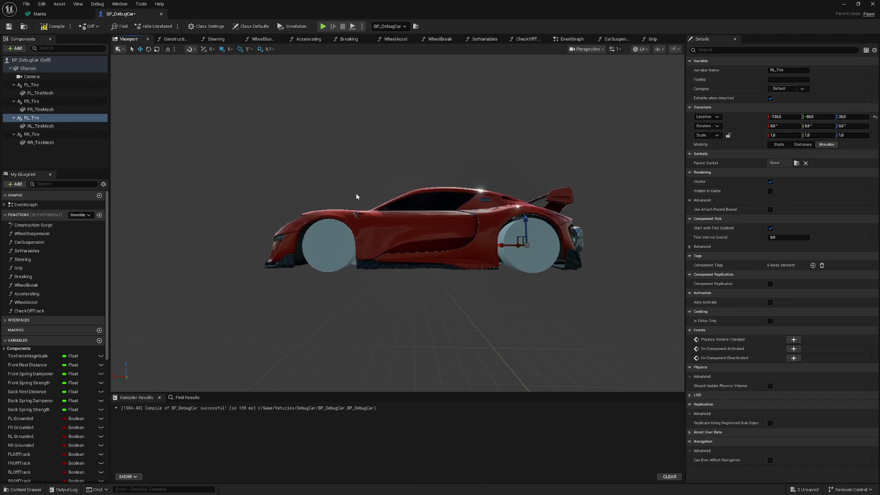
{"action": "left_click", "coordinate": [384, 206]}
{"action": "left_click", "coordinate": [312, 234]}
{"action": "left_click", "coordinate": [545, 238]}
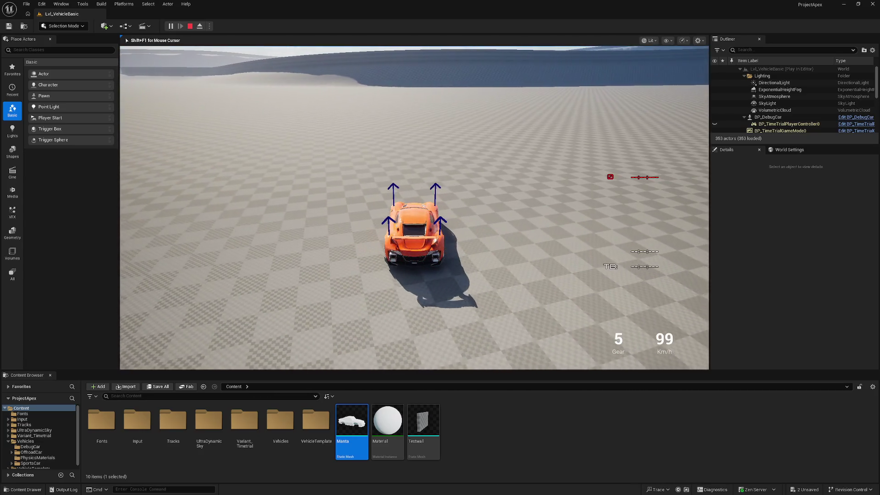
Stop the sports-car play session and bring the BP_DebugCar Blueprint back up
{"action": "key", "text": "Escape"}
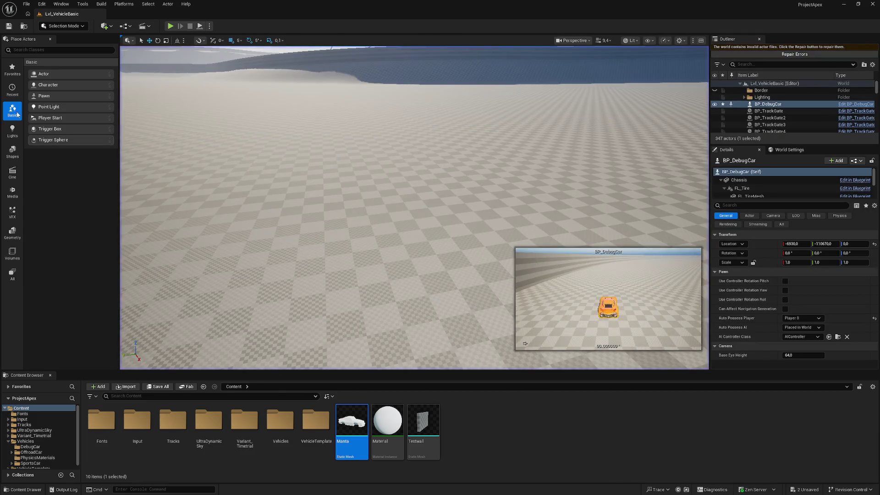
{"action": "key", "text": "ctrl+e"}
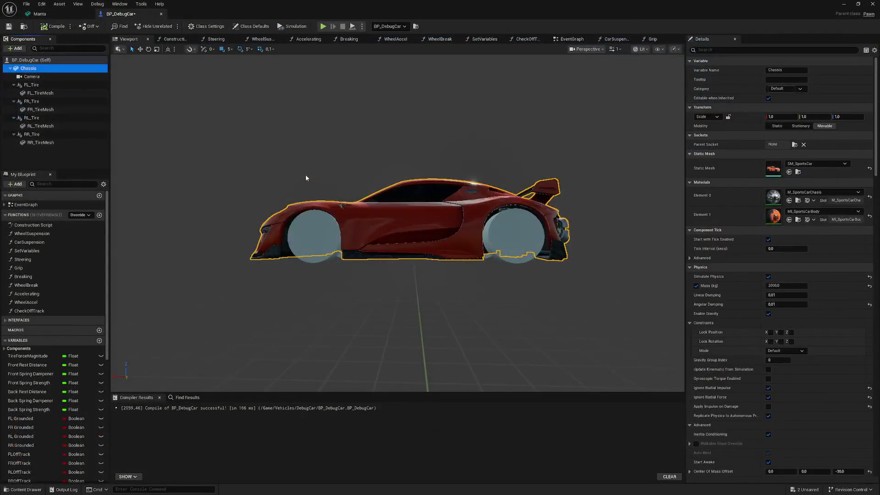
Switch the Chassis static mesh from SM_SportsCar back to Manta, frame the car, and minimize the Blueprint
{"action": "left_click", "coordinate": [816, 164]}
{"action": "scroll", "coordinate": [830, 264], "scroll_direction": "down", "scroll_amount": 5}
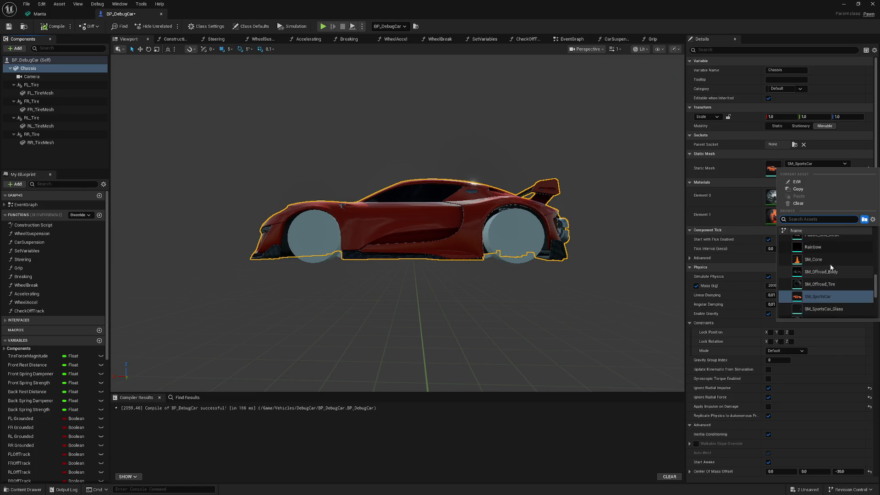
{"action": "scroll", "coordinate": [841, 254], "scroll_direction": "up", "scroll_amount": 2}
{"action": "left_click", "coordinate": [834, 264]}
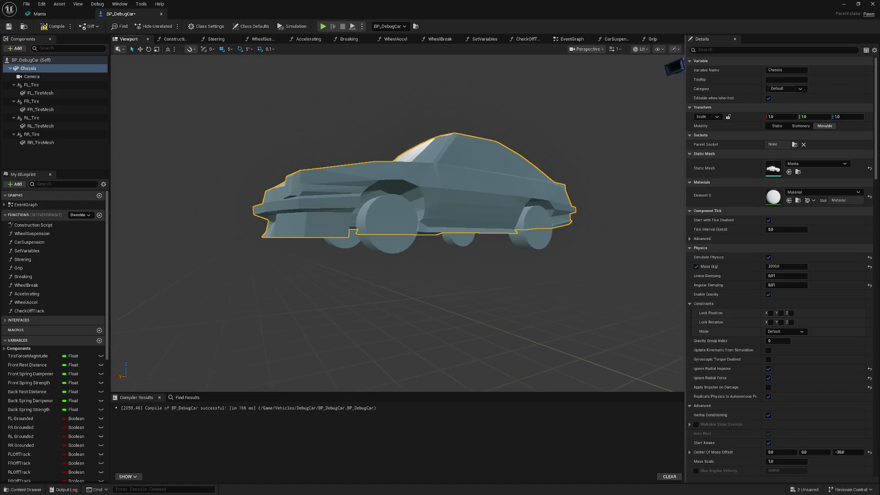
{"action": "scroll", "coordinate": [397, 223], "scroll_direction": "up", "scroll_amount": 8}
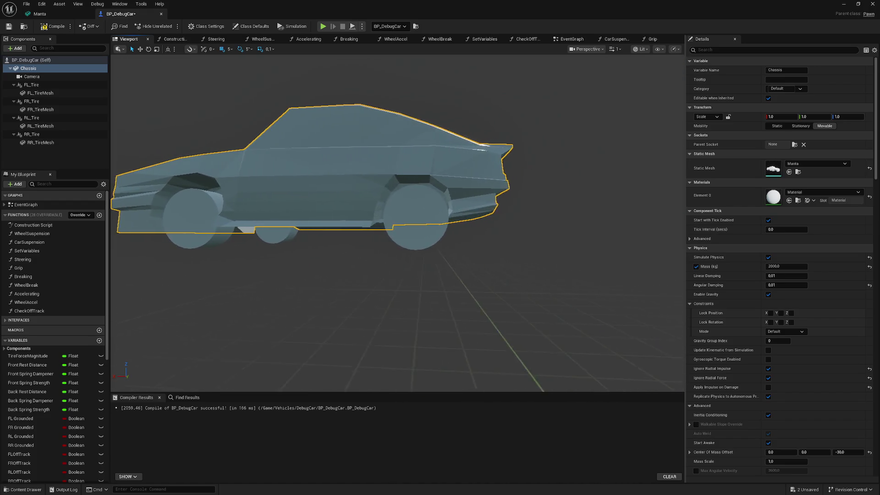
{"action": "key", "text": "f"}
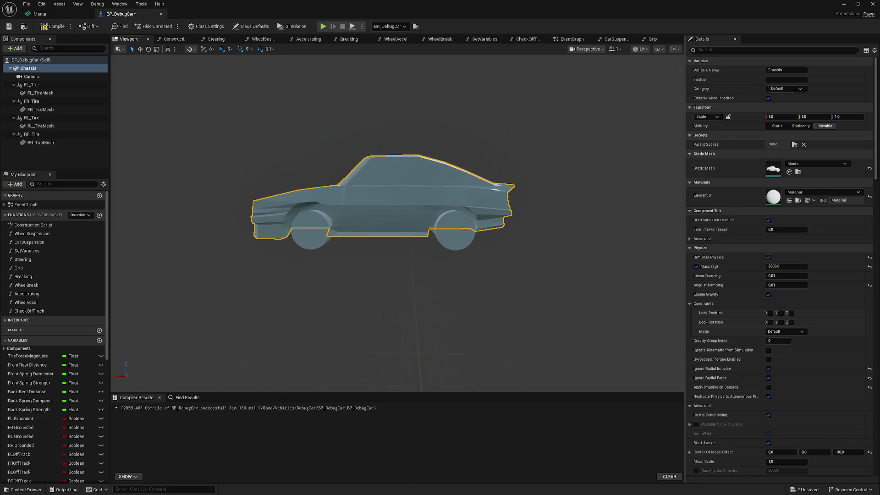
{"action": "left_click", "coordinate": [841, 4]}
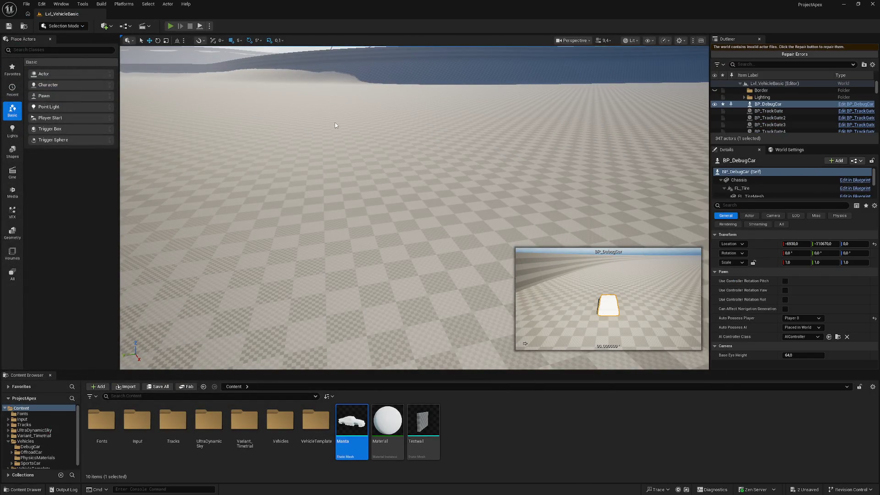
Test-drive the Manta-bodied car in Play mode, stop it, then orbit around the car in Blender
{"action": "key", "text": "alt+p"}
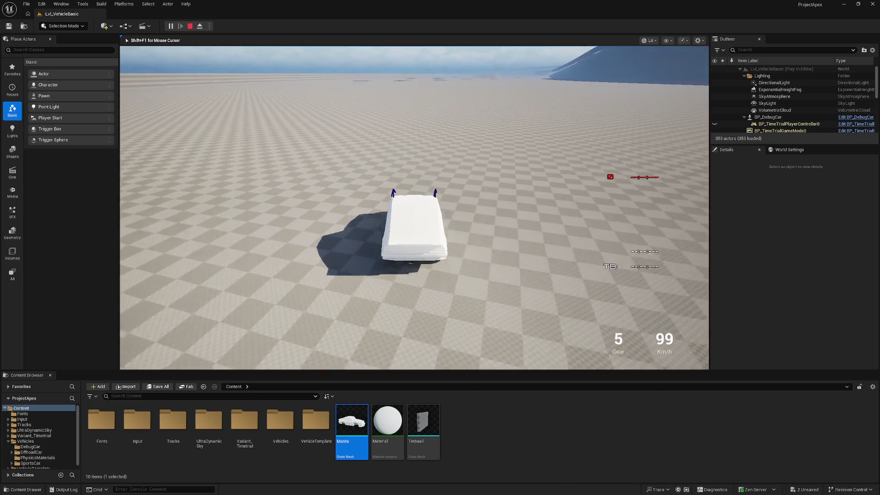
{"action": "key", "text": "Escape"}
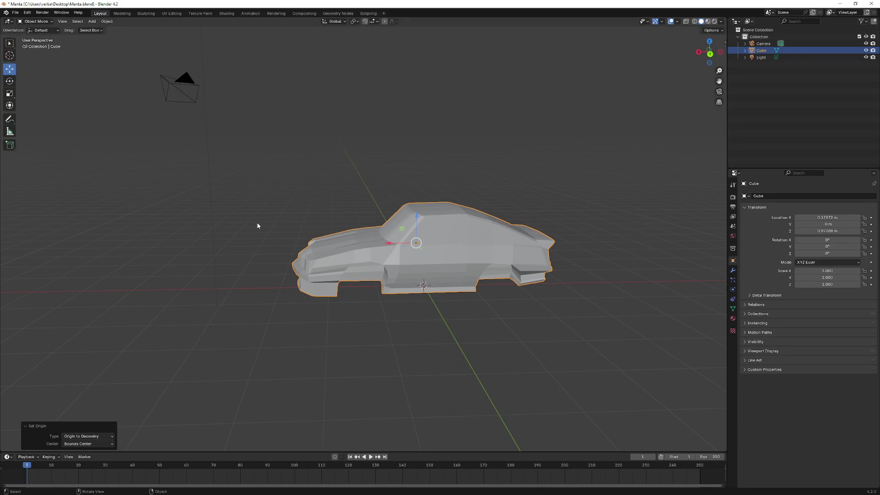
{"action": "right_click", "coordinate": [257, 226]}
{"action": "left_click_drag", "start_coordinate": [254, 234], "coordinate": [421, 242]}
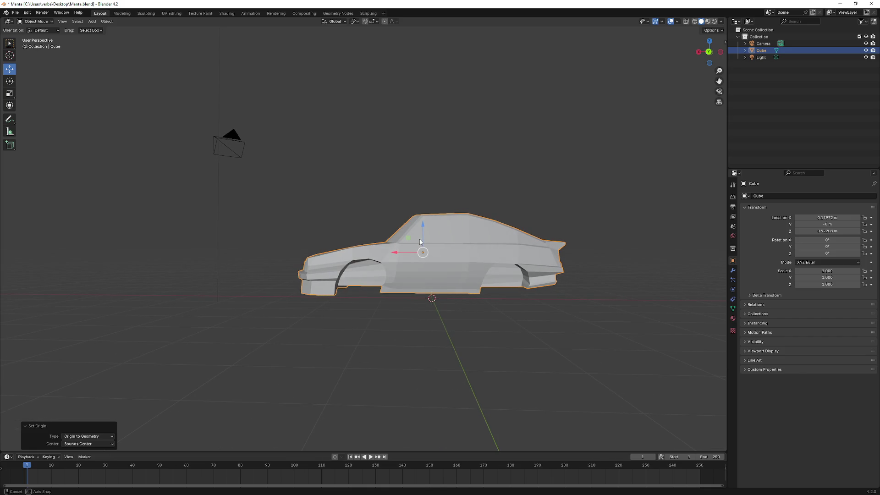
Set the pivot to Median Center and slide the car body about 0.126 m along X
{"action": "mouse_move", "coordinate": [305, 245]}
{"action": "left_mouse_down"}
{"action": "mouse_move", "coordinate": [448, 241]}
{"action": "mouse_move", "coordinate": [404, 253]}
{"action": "left_mouse_up"}
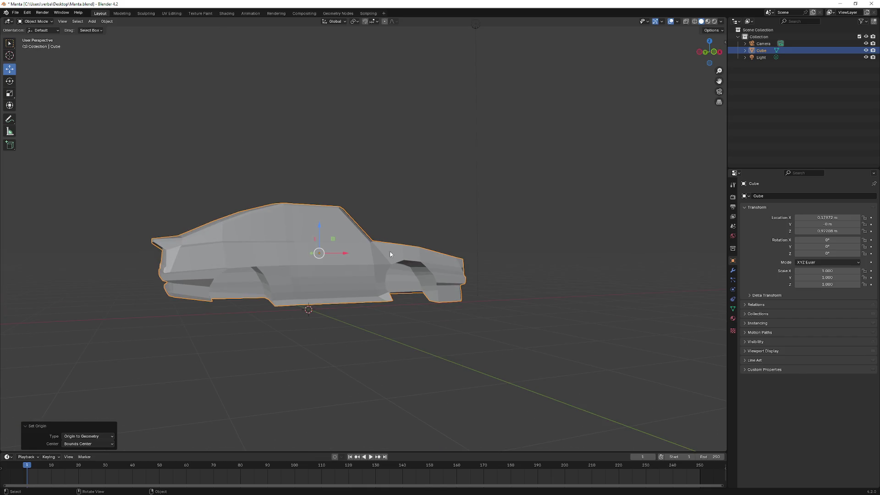
{"action": "left_click", "coordinate": [86, 452]}
{"action": "mouse_move", "coordinate": [279, 338]}
{"action": "left_mouse_down"}
{"action": "mouse_move", "coordinate": [417, 349]}
{"action": "mouse_move", "coordinate": [405, 344]}
{"action": "left_mouse_up"}
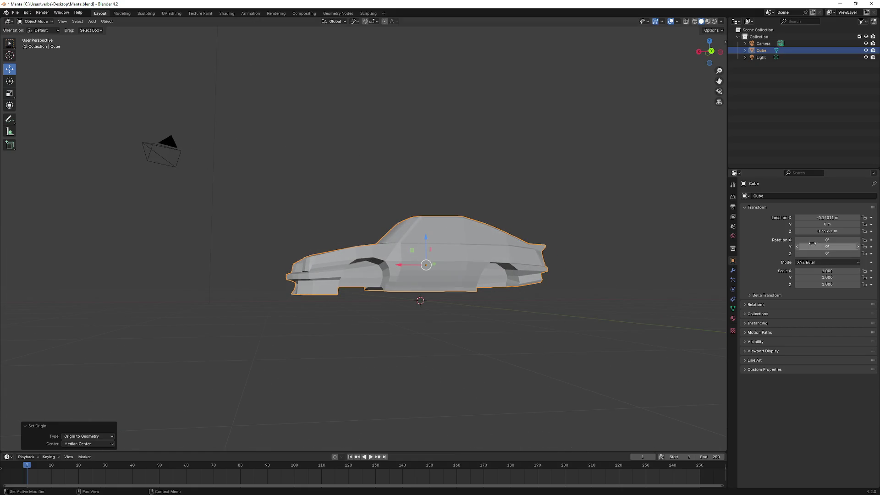
{"action": "left_click_drag", "start_coordinate": [243, 147], "coordinate": [326, 228]}
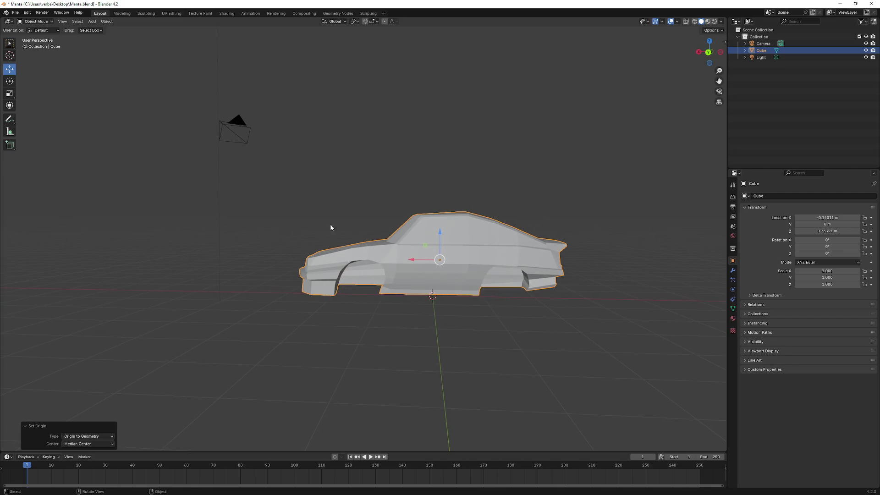
{"action": "left_click_drag", "start_coordinate": [413, 259], "coordinate": [408, 261]}
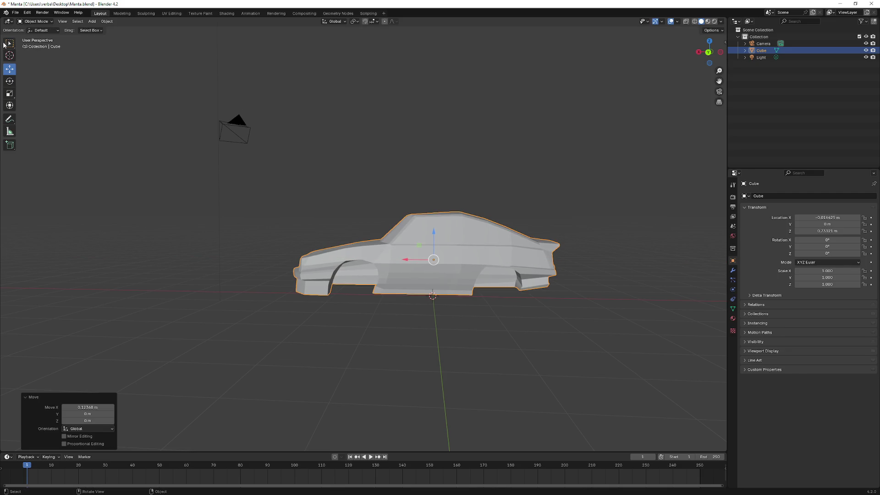
{"action": "left_click", "coordinate": [17, 13]}
Export the car as FBX over the existing Manta.fbx in Content, then show the transform sidebar
{"action": "mouse_move", "coordinate": [63, 122]}
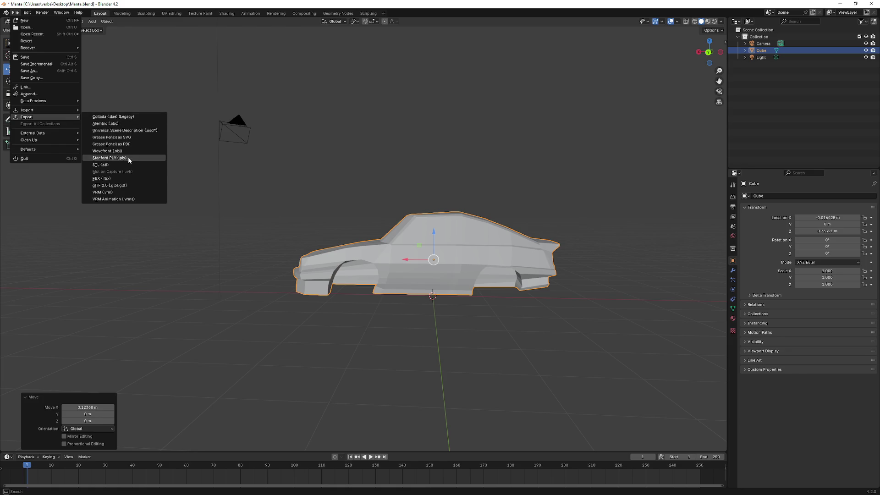
{"action": "left_click", "coordinate": [129, 179]}
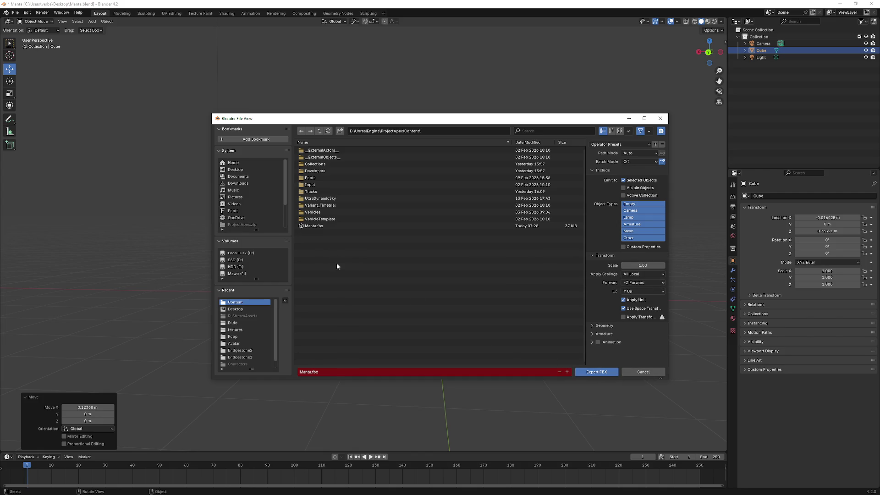
{"action": "left_click", "coordinate": [334, 226]}
{"action": "left_click", "coordinate": [604, 370]}
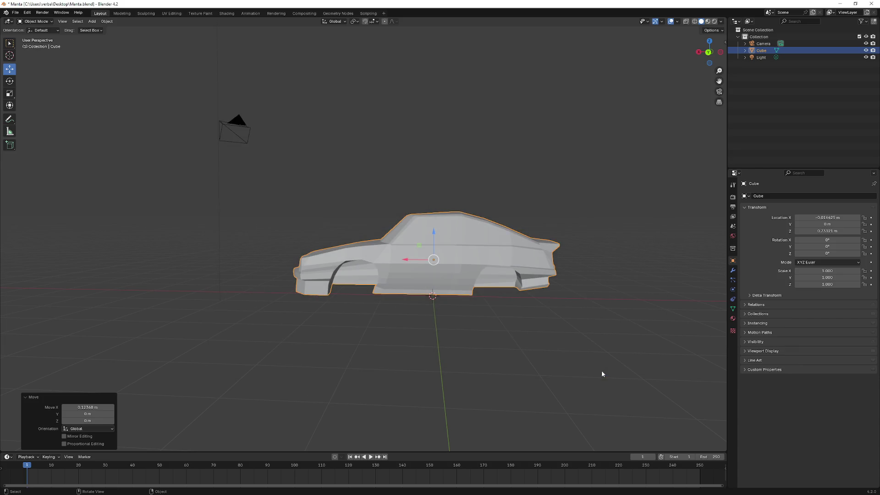
{"action": "key", "text": "n"}
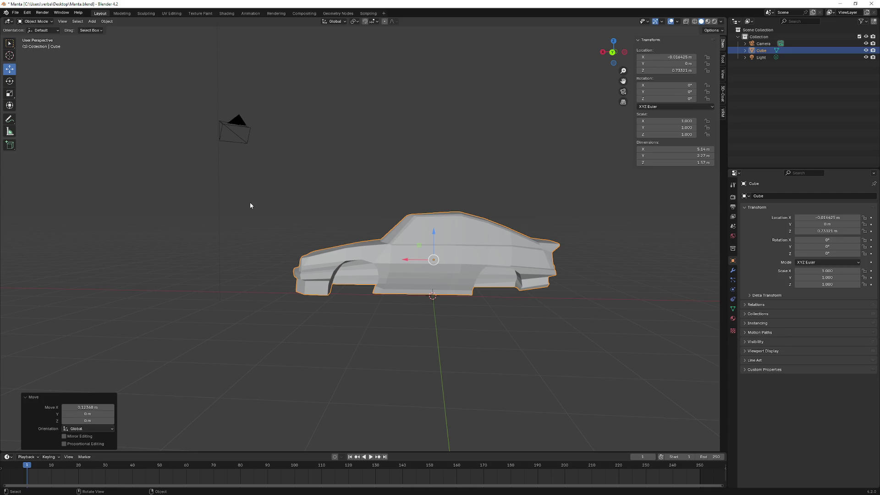
Switch the car mesh to Edit Mode and select the roof edge path
{"action": "mouse_move", "coordinate": [250, 208]}
{"action": "left_mouse_down"}
{"action": "mouse_move", "coordinate": [144, 206]}
{"action": "mouse_move", "coordinate": [145, 247]}
{"action": "mouse_move", "coordinate": [146, 209]}
{"action": "left_mouse_up"}
{"action": "left_click", "coordinate": [34, 21]}
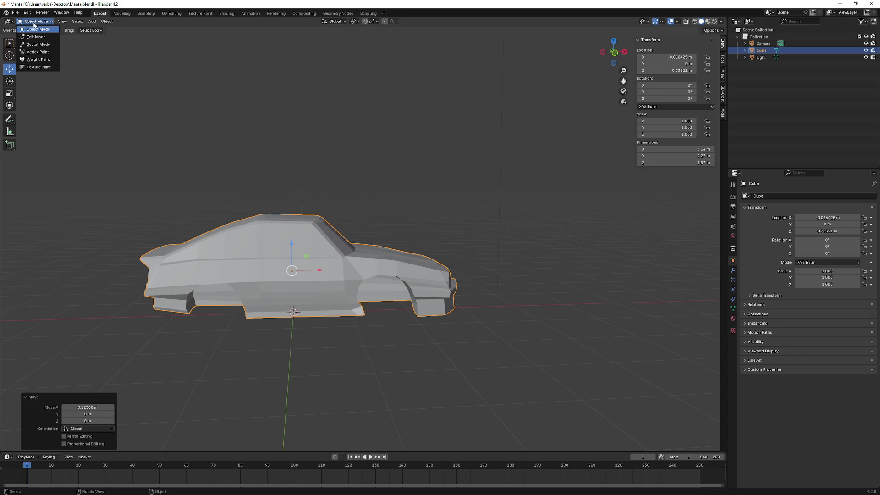
{"action": "left_click", "coordinate": [33, 37]}
{"action": "mouse_move", "coordinate": [158, 133]}
{"action": "left_mouse_down"}
{"action": "mouse_move", "coordinate": [198, 169]}
{"action": "mouse_move", "coordinate": [241, 242]}
{"action": "mouse_move", "coordinate": [409, 282]}
{"action": "mouse_move", "coordinate": [320, 256]}
{"action": "mouse_move", "coordinate": [265, 215]}
{"action": "mouse_move", "coordinate": [289, 212]}
{"action": "left_mouse_up"}
{"action": "left_click", "coordinate": [388, 300]}
{"action": "left_click", "coordinate": [292, 215], "text": "ctrl"}
Shift the roof vertices along X and raise them slightly
{"action": "key", "text": "g"}
{"action": "key", "text": "x"}
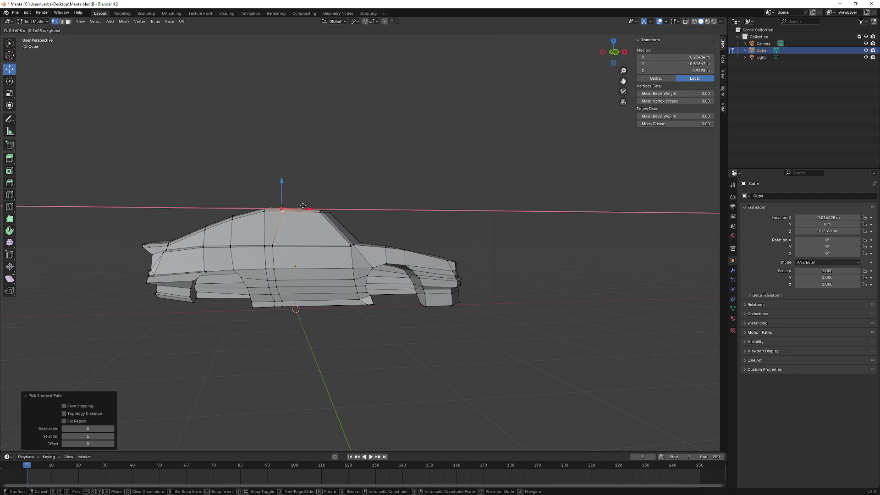
{"action": "left_click", "coordinate": [312, 206]}
{"action": "left_click_drag", "start_coordinate": [295, 187], "coordinate": [295, 186]}
{"action": "key", "text": "g"}
{"action": "key", "text": "x"}
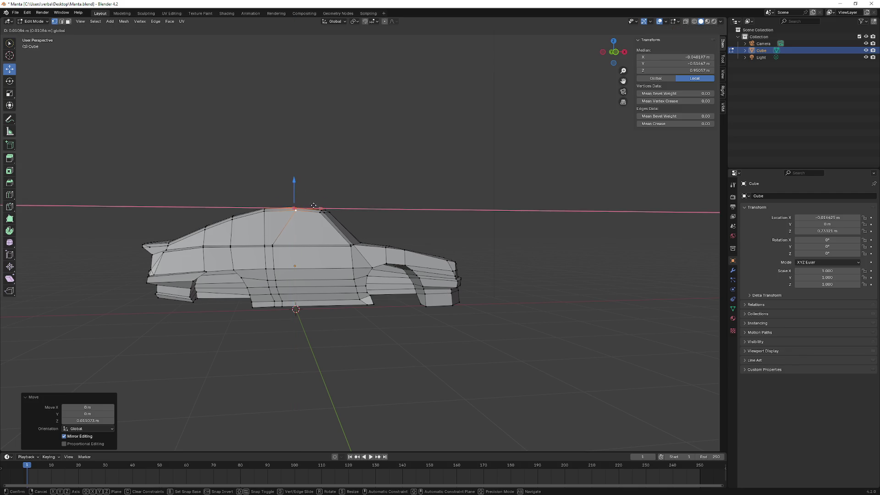
{"action": "left_click", "coordinate": [316, 205]}
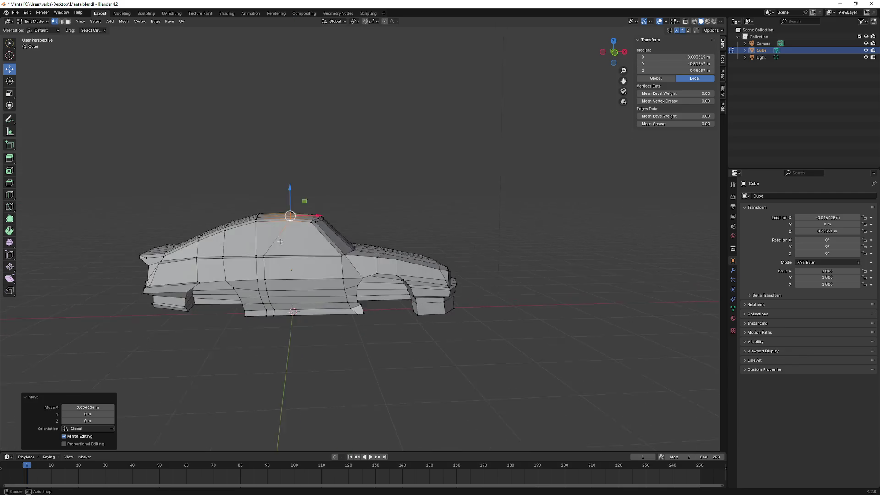
Try one more X move on the roof, undo it, and refine the roof vertex selection
{"action": "mouse_move", "coordinate": [252, 247]}
{"action": "left_mouse_down"}
{"action": "mouse_move", "coordinate": [259, 267]}
{"action": "mouse_move", "coordinate": [421, 259]}
{"action": "mouse_move", "coordinate": [409, 208]}
{"action": "left_mouse_up"}
{"action": "key", "text": "g"}
{"action": "key", "text": "x"}
{"action": "left_click", "coordinate": [428, 210]}
{"action": "key", "text": "ctrl+z"}
{"action": "key", "text": "ctrl+z"}
{"action": "left_click_drag", "start_coordinate": [424, 207], "coordinate": [367, 181]}
{"action": "mouse_move", "coordinate": [277, 199]}
{"action": "left_mouse_down"}
{"action": "mouse_move", "coordinate": [276, 209]}
{"action": "mouse_move", "coordinate": [308, 204]}
{"action": "mouse_move", "coordinate": [336, 165]}
{"action": "mouse_move", "coordinate": [358, 218]}
{"action": "mouse_move", "coordinate": [334, 210]}
{"action": "mouse_move", "coordinate": [321, 201]}
{"action": "mouse_move", "coordinate": [338, 210]}
{"action": "mouse_move", "coordinate": [389, 203]}
{"action": "mouse_move", "coordinate": [425, 216]}
{"action": "mouse_move", "coordinate": [347, 203]}
{"action": "left_mouse_up"}
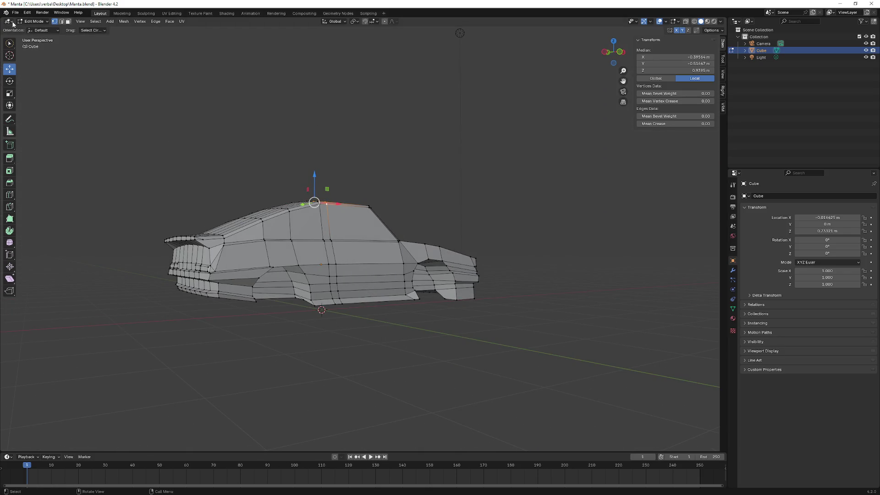
{"action": "left_click", "coordinate": [843, 3]}
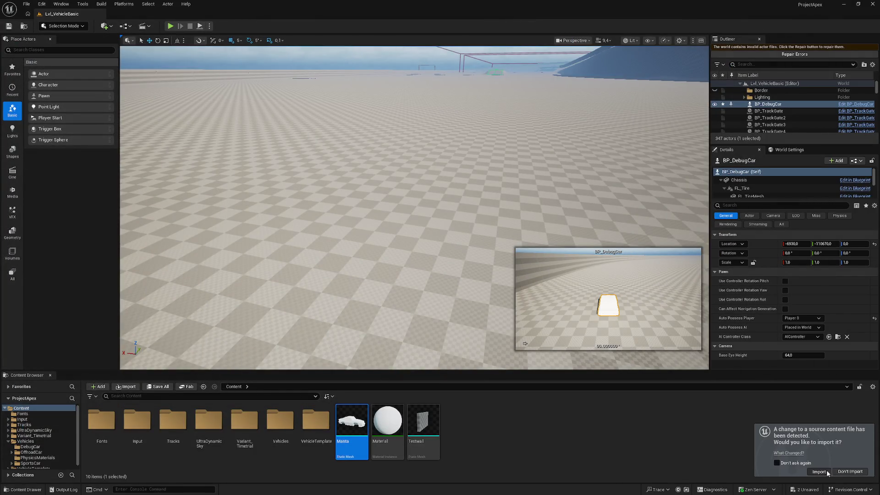
Replace the Manta mesh's convex collision hulls with a single box collision, then return to BP_DebugCar
{"action": "double_click", "coordinate": [344, 417]}
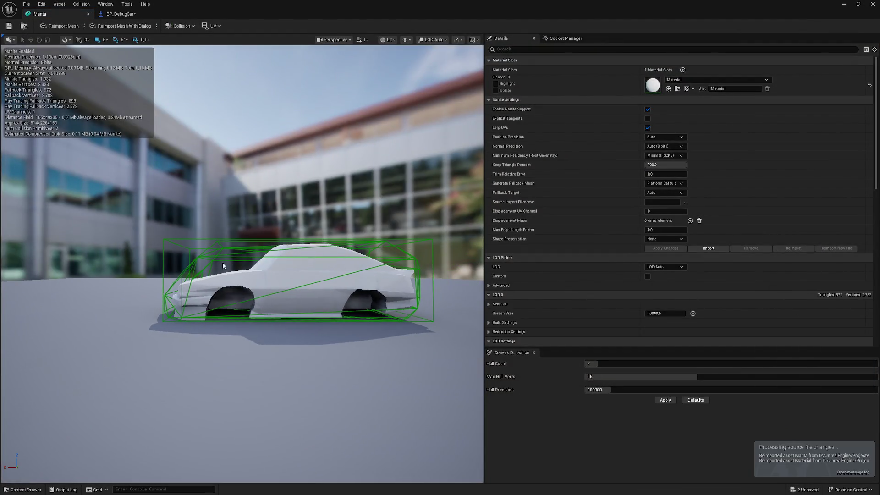
{"action": "left_click", "coordinate": [179, 25]}
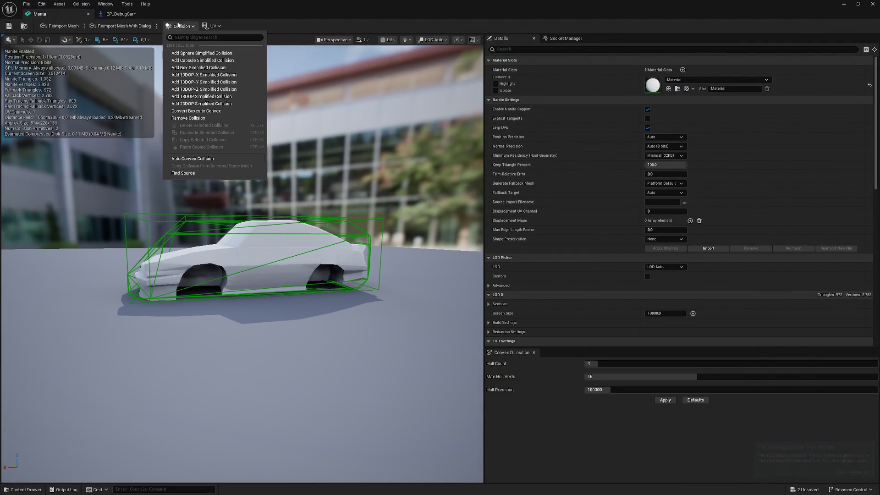
{"action": "left_click", "coordinate": [187, 120]}
{"action": "left_click", "coordinate": [178, 26]}
{"action": "left_click", "coordinate": [196, 69]}
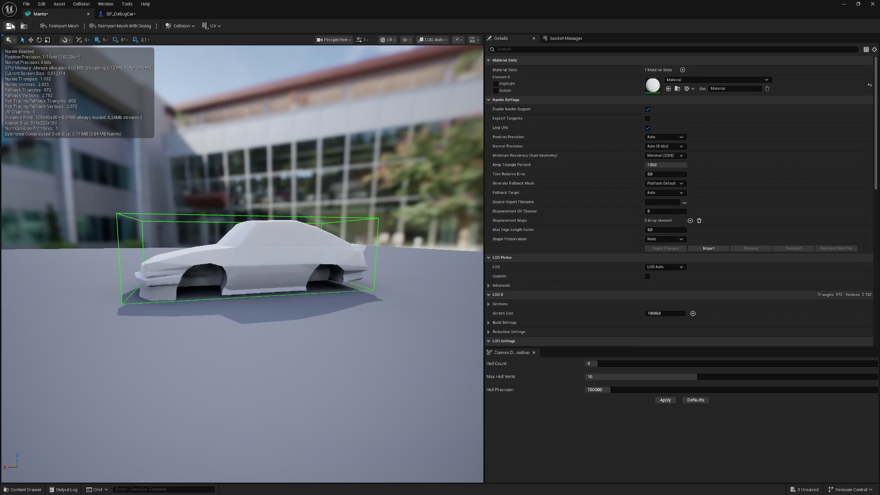
{"action": "left_click", "coordinate": [127, 14]}
{"action": "mouse_move", "coordinate": [290, 206]}
{"action": "left_mouse_down"}
{"action": "mouse_move", "coordinate": [279, 207]}
{"action": "mouse_move", "coordinate": [349, 206]}
{"action": "mouse_move", "coordinate": [266, 207]}
{"action": "mouse_move", "coordinate": [293, 206]}
{"action": "left_mouse_up"}
Slide FL, FR, RL and RR_Tire along X into the Manta's wheel arches and compile
{"action": "left_click", "coordinate": [31, 85]}
{"action": "left_click", "coordinate": [40, 102], "text": "ctrl"}
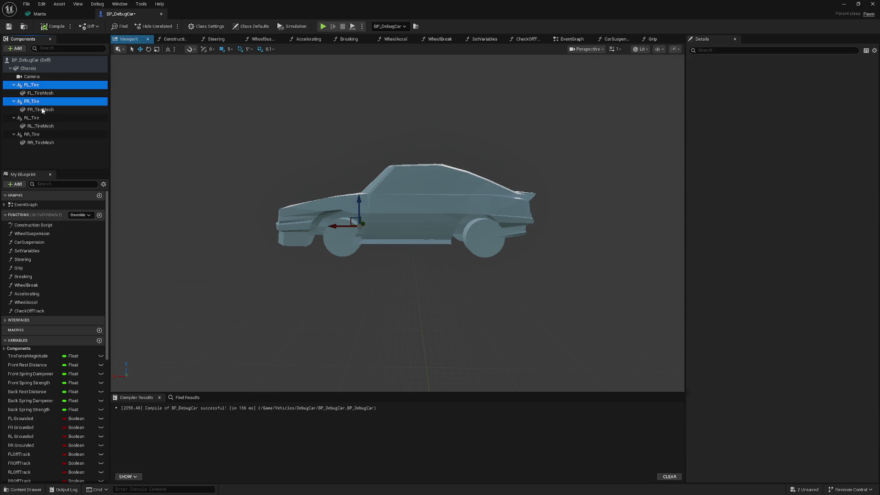
{"action": "left_click", "coordinate": [32, 117], "text": "ctrl"}
{"action": "left_click", "coordinate": [52, 134], "text": "ctrl"}
{"action": "left_click_drag", "start_coordinate": [345, 226], "coordinate": [325, 227]}
{"action": "mouse_move", "coordinate": [122, 81]}
{"action": "left_mouse_down"}
{"action": "mouse_move", "coordinate": [123, 69]}
{"action": "mouse_move", "coordinate": [122, 81]}
{"action": "left_mouse_up"}
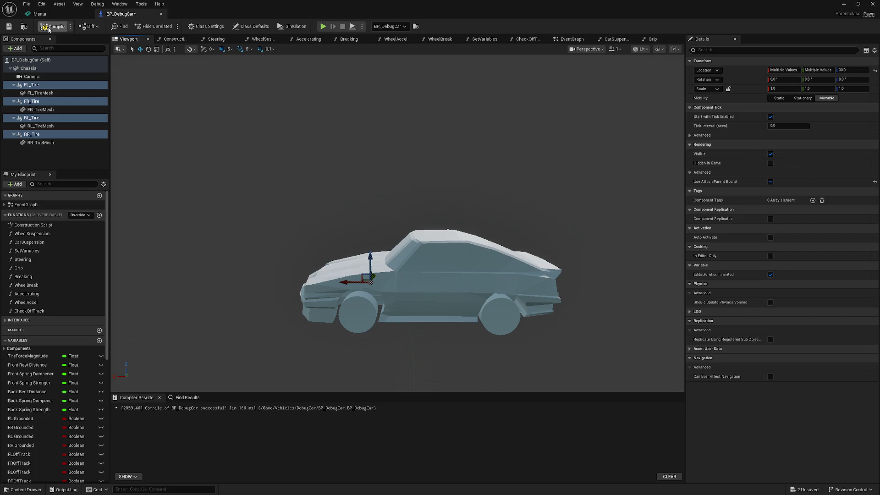
{"action": "left_click", "coordinate": [48, 28]}
{"action": "left_click", "coordinate": [843, 4]}
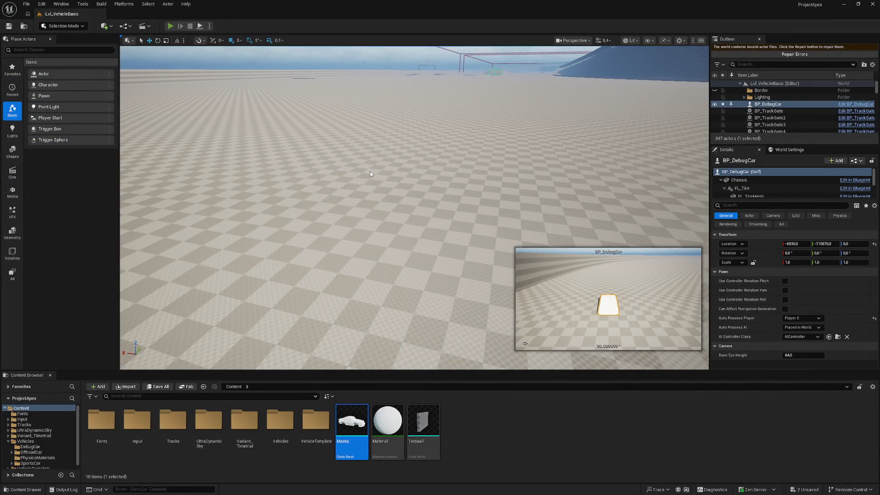
{"action": "key", "text": "alt+p"}
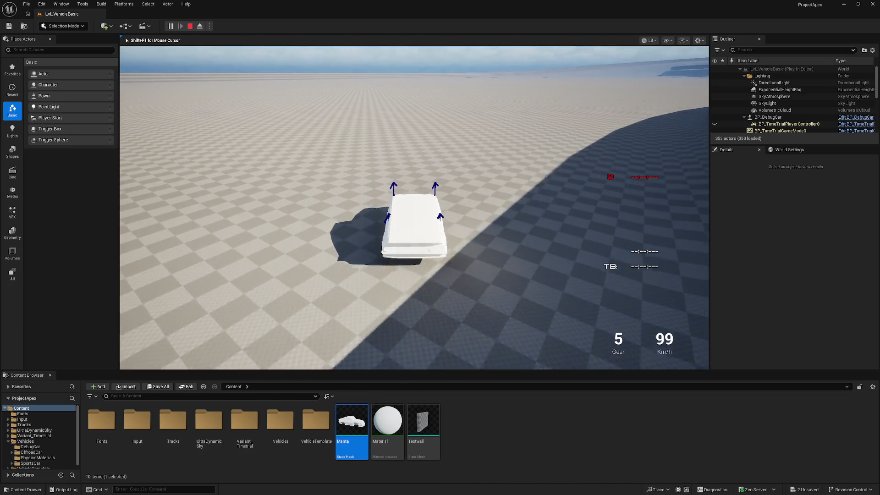
{"action": "key", "text": "Escape"}
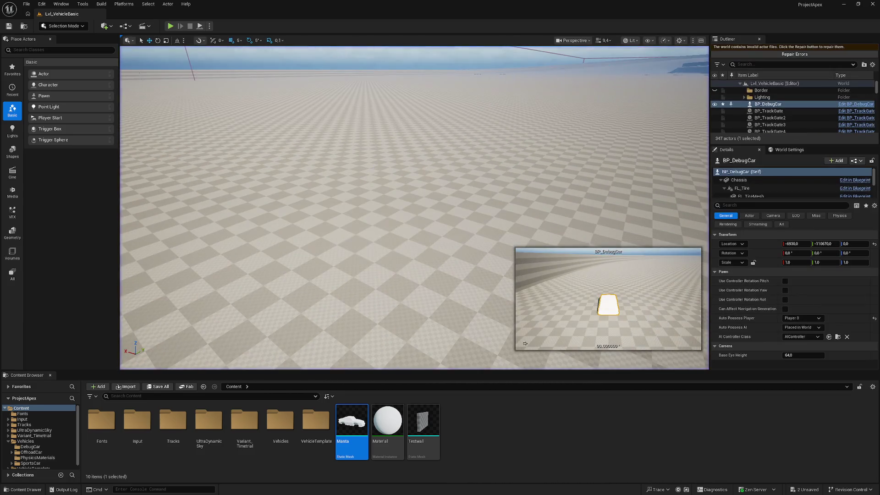
In BP_DebugCar, set the Chassis static mesh to SM_SportsCar
{"action": "double_click", "coordinate": [347, 432]}
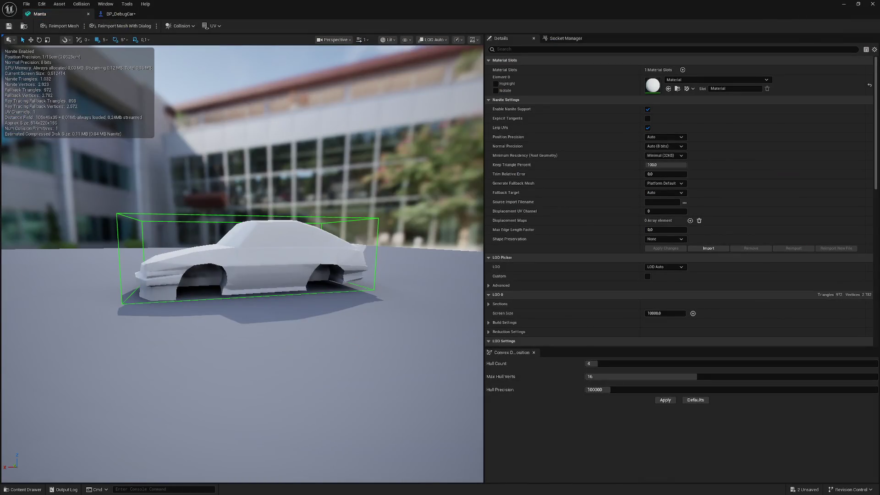
{"action": "left_click", "coordinate": [127, 5]}
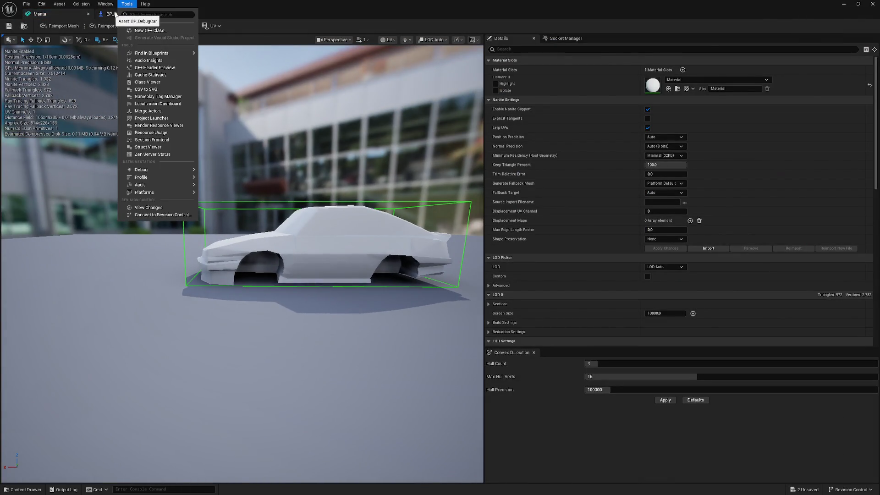
{"action": "left_click", "coordinate": [120, 14]}
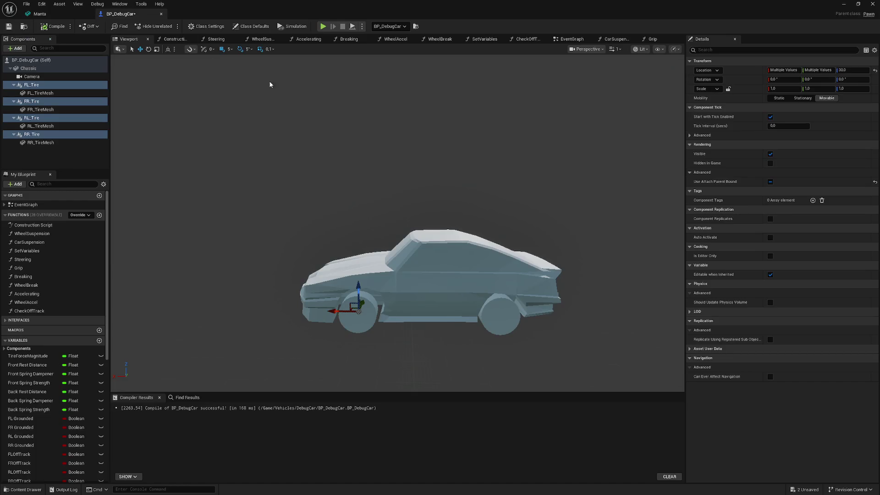
{"action": "left_click", "coordinate": [28, 69]}
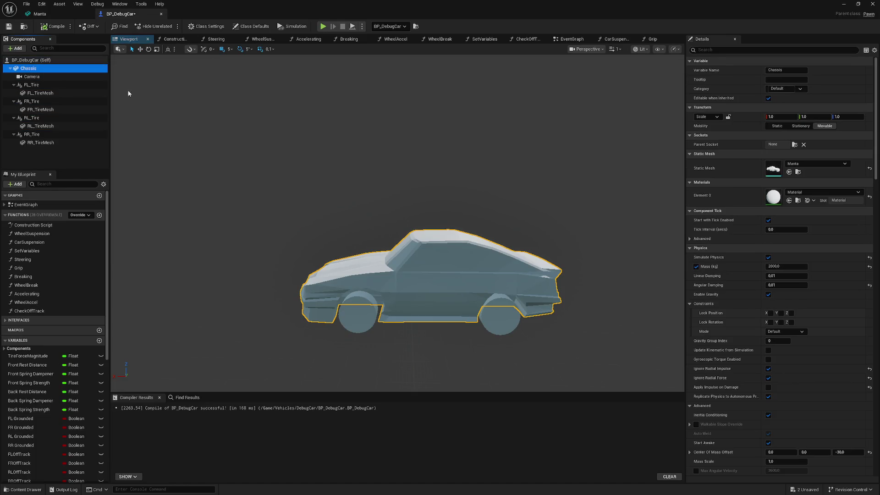
{"action": "left_click", "coordinate": [811, 163]}
{"action": "scroll", "coordinate": [820, 268], "scroll_direction": "down", "scroll_amount": 3}
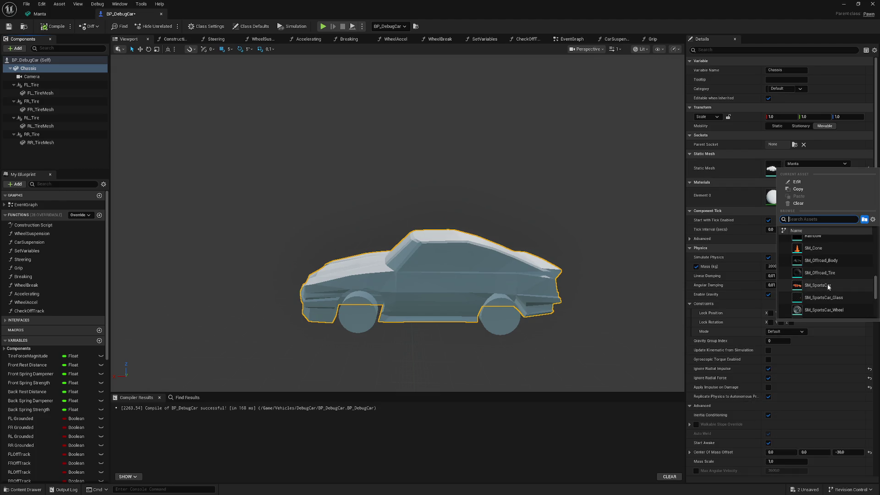
{"action": "left_click", "coordinate": [820, 296]}
{"action": "scroll", "coordinate": [526, 239], "scroll_direction": "up", "scroll_amount": 3}
{"action": "scroll", "coordinate": [459, 229], "scroll_direction": "down", "scroll_amount": 2}
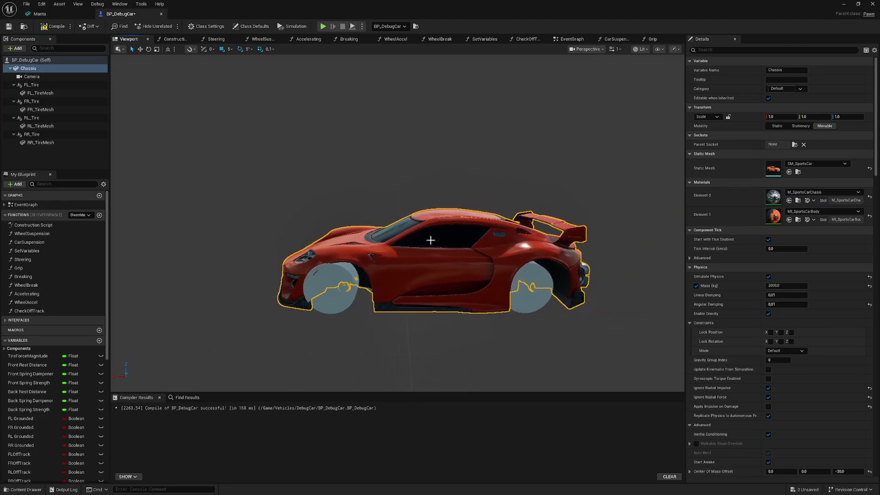
Select all four tires and move them 130 along X
{"action": "left_click", "coordinate": [32, 84]}
{"action": "left_click", "coordinate": [40, 101], "text": "ctrl"}
{"action": "left_click", "coordinate": [32, 118], "text": "ctrl"}
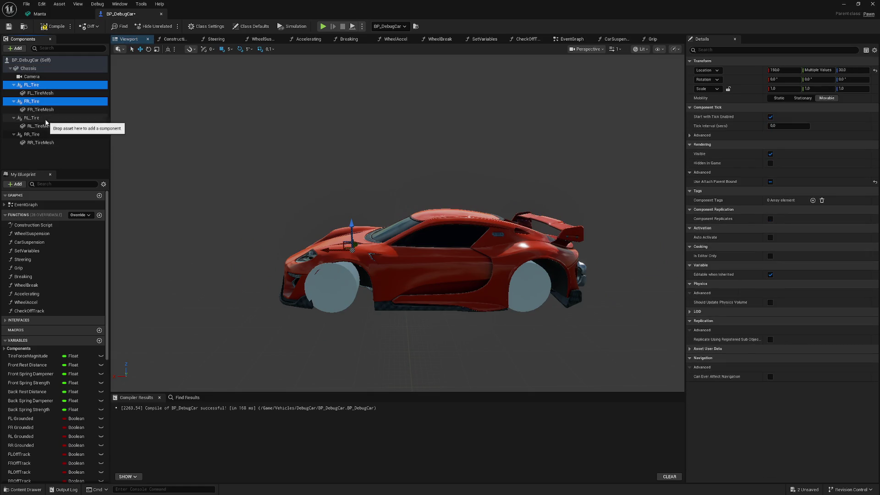
{"action": "left_click", "coordinate": [32, 135], "text": "ctrl"}
{"action": "left_click_drag", "start_coordinate": [329, 250], "coordinate": [339, 249]}
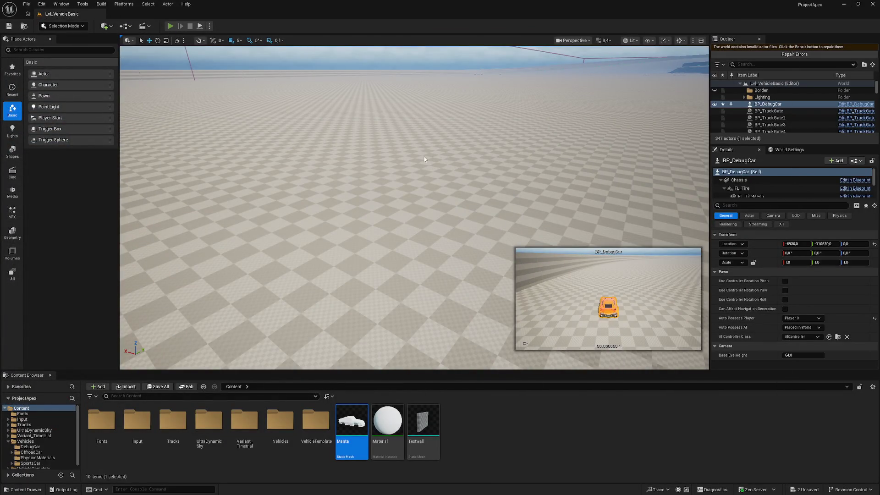
{"action": "key", "text": "alt+p"}
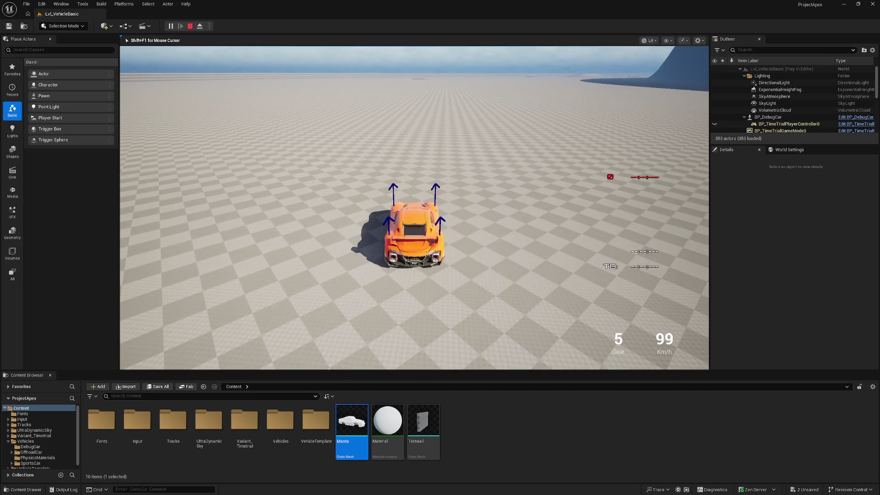
{"action": "key", "text": "Escape"}
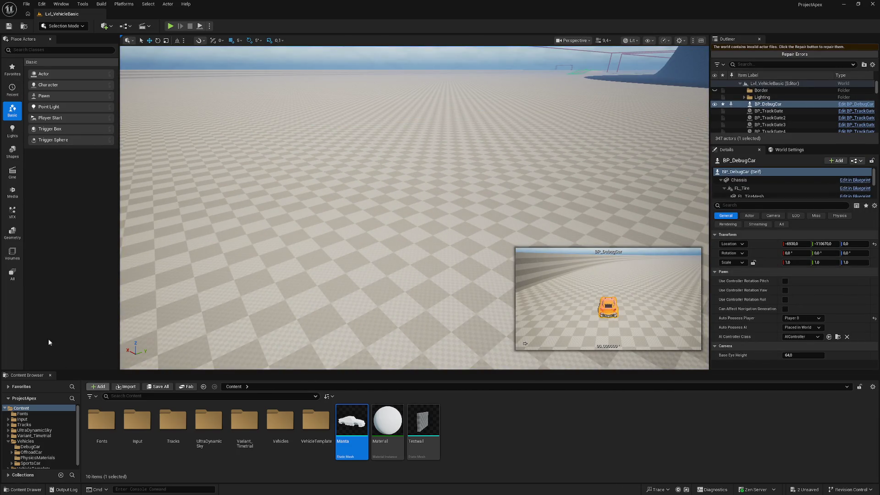
Start exporting SM_SportsCar from the Vehicles > SportsCar folder via Asset Actions > Export
{"action": "double_click", "coordinate": [284, 431]}
{"action": "double_click", "coordinate": [208, 424]}
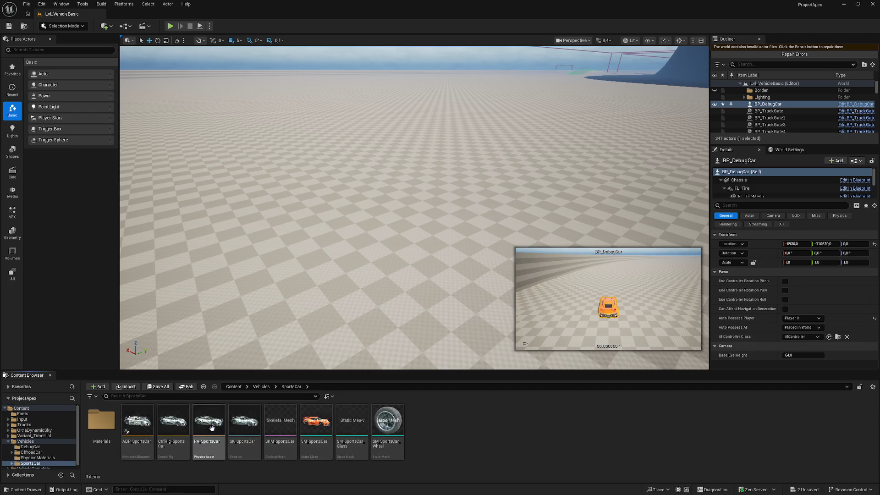
{"action": "right_click", "coordinate": [324, 422]}
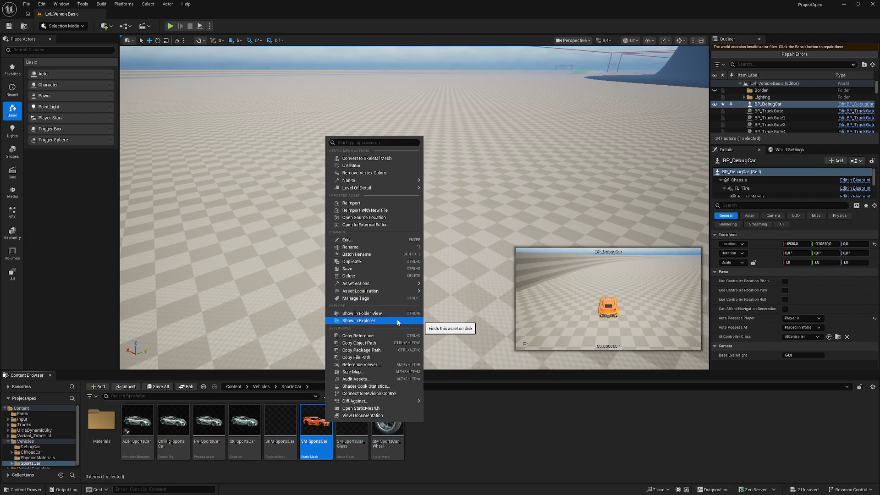
{"action": "mouse_move", "coordinate": [397, 188]}
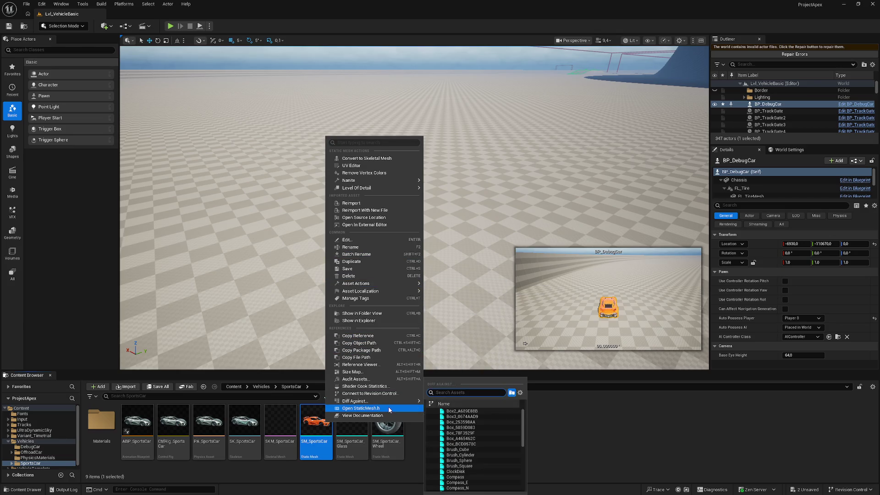
{"action": "mouse_move", "coordinate": [389, 292]}
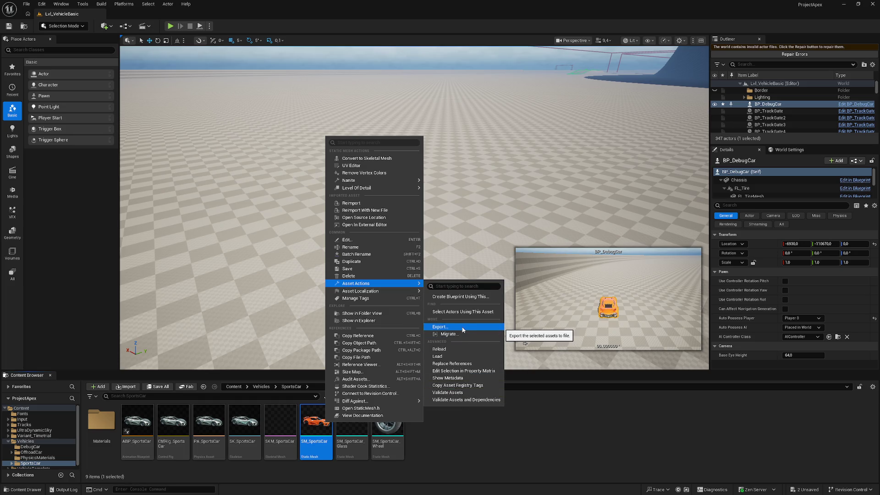
{"action": "left_click", "coordinate": [463, 330]}
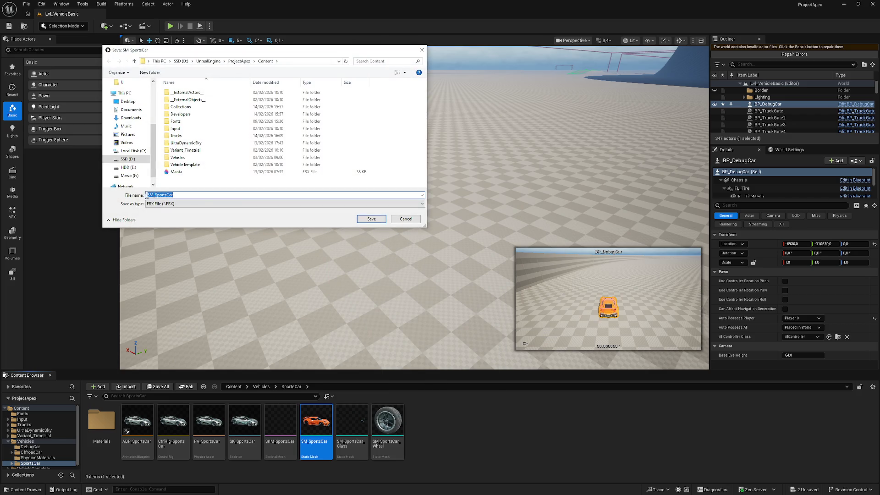
Save the export to the Desktop as an FBX 2013 file and minimize Unreal
{"action": "left_click", "coordinate": [128, 101]}
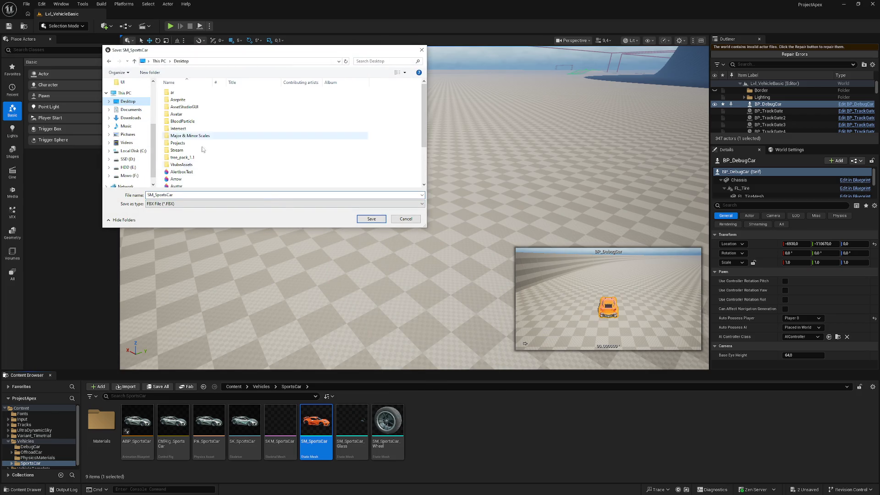
{"action": "left_click", "coordinate": [373, 221]}
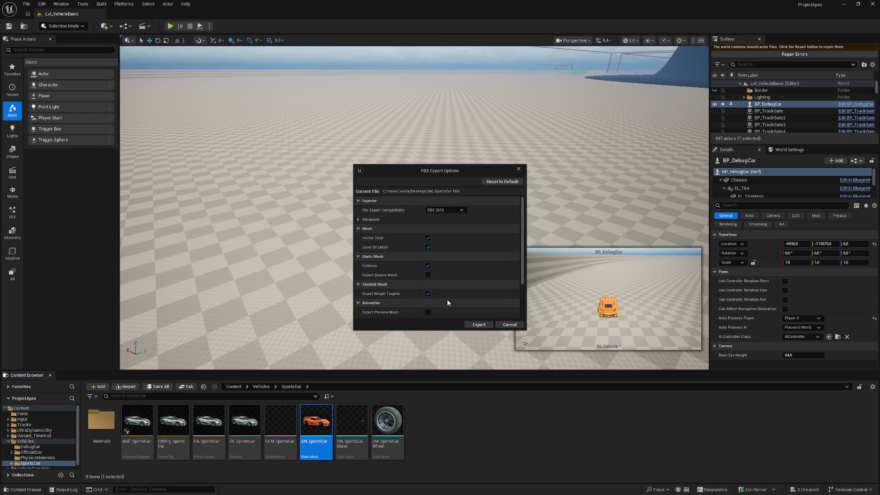
{"action": "left_click", "coordinate": [451, 213]}
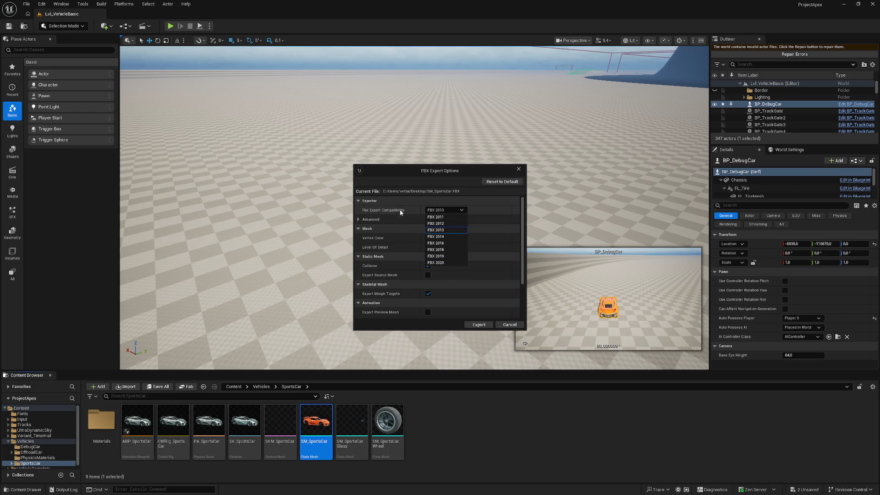
{"action": "left_click", "coordinate": [444, 170]}
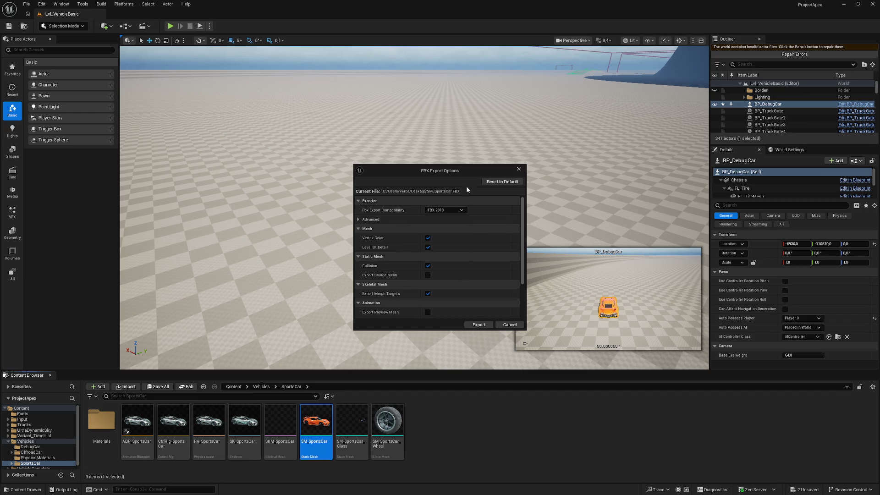
{"action": "left_click", "coordinate": [479, 324]}
{"action": "left_click", "coordinate": [843, 6]}
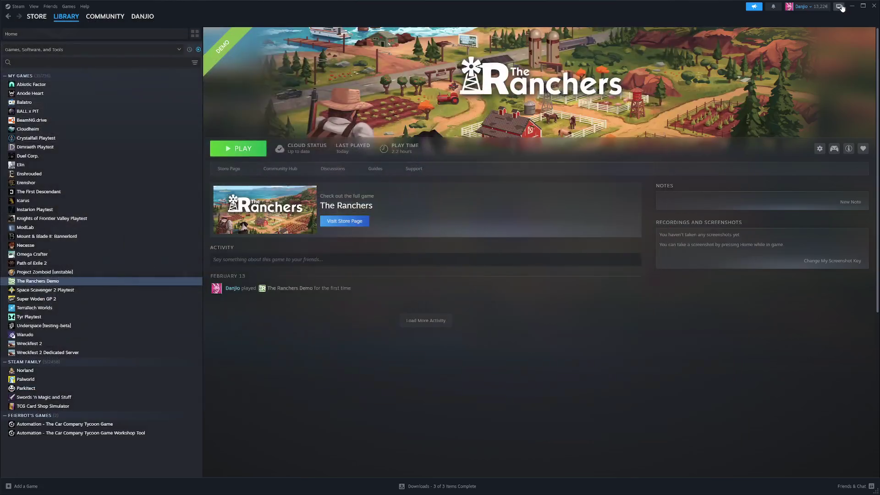
Import SM_SportsCar.FBX from the Desktop into Blender's Manta scene
{"action": "left_click", "coordinate": [851, 6]}
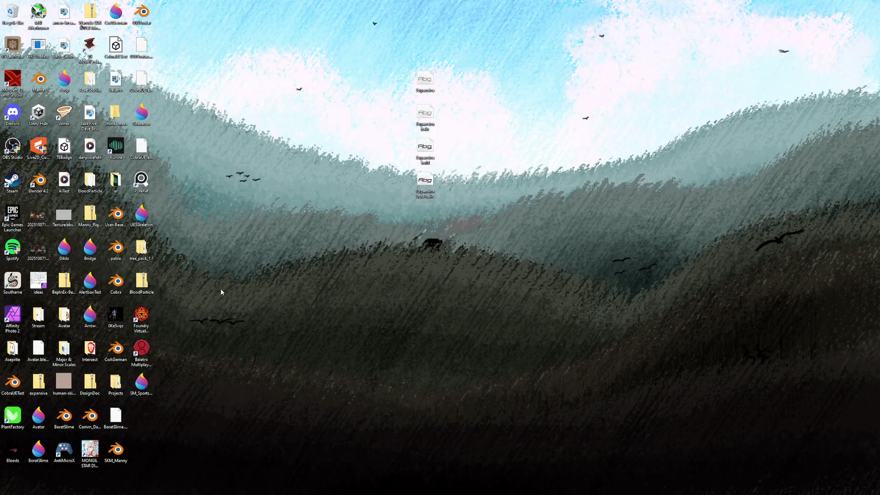
{"action": "key", "text": "alt+Tab"}
{"action": "right_click", "coordinate": [201, 165]}
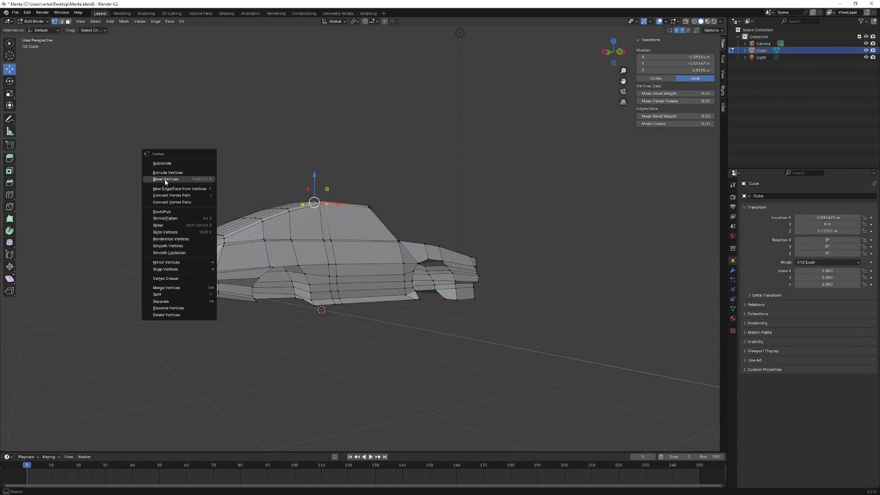
{"action": "left_click", "coordinate": [15, 12]}
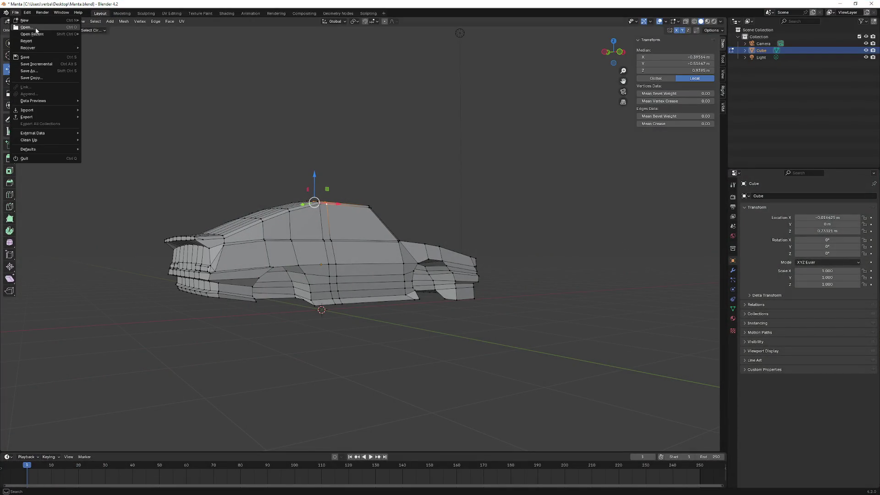
{"action": "mouse_move", "coordinate": [46, 114]}
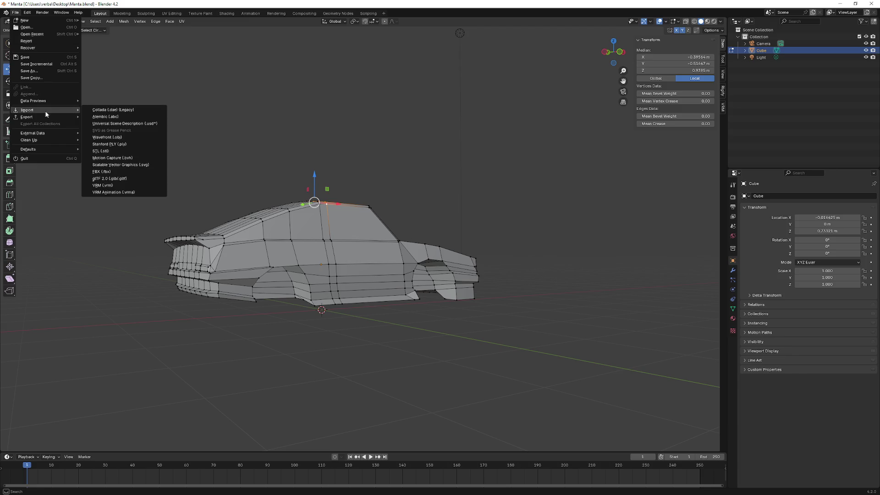
{"action": "left_click", "coordinate": [130, 172]}
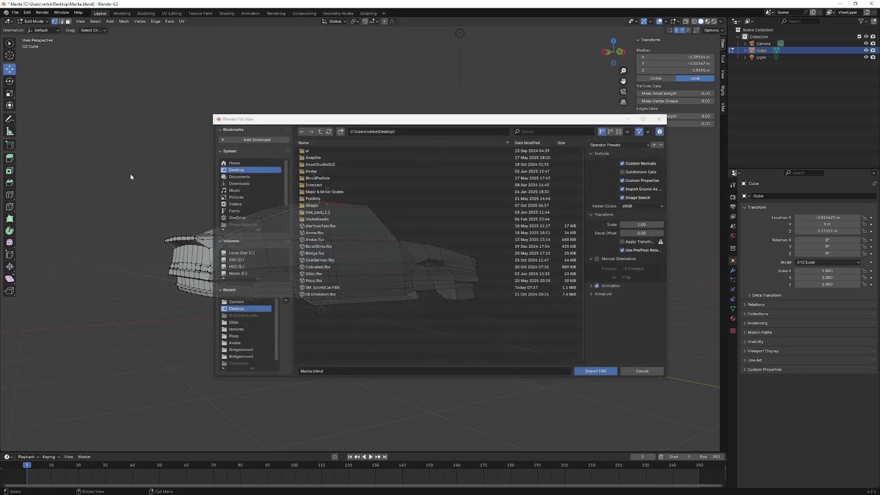
{"action": "double_click", "coordinate": [332, 289]}
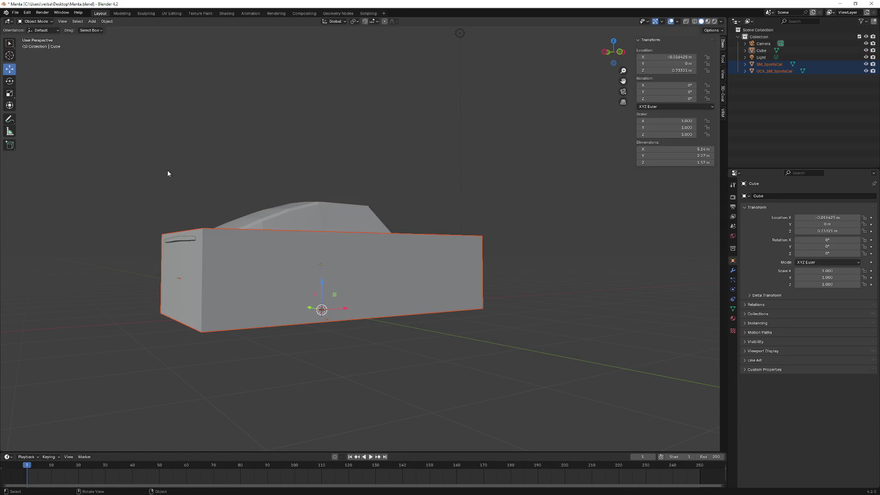
{"action": "mouse_move", "coordinate": [173, 171]}
{"action": "left_mouse_down"}
{"action": "mouse_move", "coordinate": [106, 186]}
{"action": "mouse_move", "coordinate": [76, 182]}
{"action": "mouse_move", "coordinate": [119, 173]}
{"action": "mouse_move", "coordinate": [382, 178]}
{"action": "mouse_move", "coordinate": [392, 182]}
{"action": "mouse_move", "coordinate": [378, 189]}
{"action": "mouse_move", "coordinate": [395, 184]}
{"action": "mouse_move", "coordinate": [365, 191]}
{"action": "mouse_move", "coordinate": [391, 226]}
{"action": "mouse_move", "coordinate": [464, 200]}
{"action": "mouse_move", "coordinate": [526, 197]}
{"action": "mouse_move", "coordinate": [541, 206]}
{"action": "mouse_move", "coordinate": [531, 206]}
{"action": "left_mouse_up"}
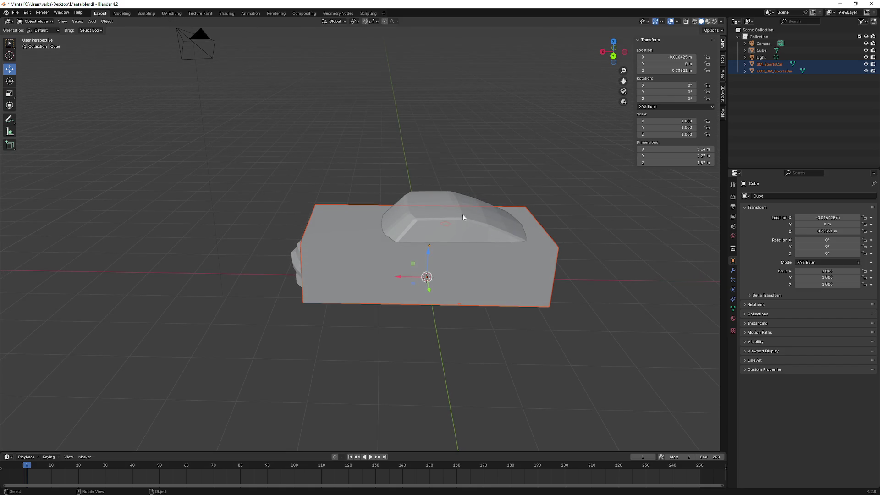
Hide the UCX_SM_SportsCar collision box, then select the Cube and shift it along X over the car
{"action": "left_click", "coordinate": [866, 71]}
{"action": "mouse_move", "coordinate": [523, 205]}
{"action": "left_mouse_down"}
{"action": "mouse_move", "coordinate": [520, 169]}
{"action": "mouse_move", "coordinate": [513, 186]}
{"action": "mouse_move", "coordinate": [522, 187]}
{"action": "mouse_move", "coordinate": [368, 189]}
{"action": "mouse_move", "coordinate": [293, 223]}
{"action": "mouse_move", "coordinate": [293, 248]}
{"action": "mouse_move", "coordinate": [295, 255]}
{"action": "mouse_move", "coordinate": [394, 177]}
{"action": "mouse_move", "coordinate": [452, 167]}
{"action": "mouse_move", "coordinate": [441, 133]}
{"action": "mouse_move", "coordinate": [517, 117]}
{"action": "mouse_move", "coordinate": [525, 190]}
{"action": "mouse_move", "coordinate": [481, 223]}
{"action": "left_mouse_up"}
{"action": "left_click", "coordinate": [812, 51]}
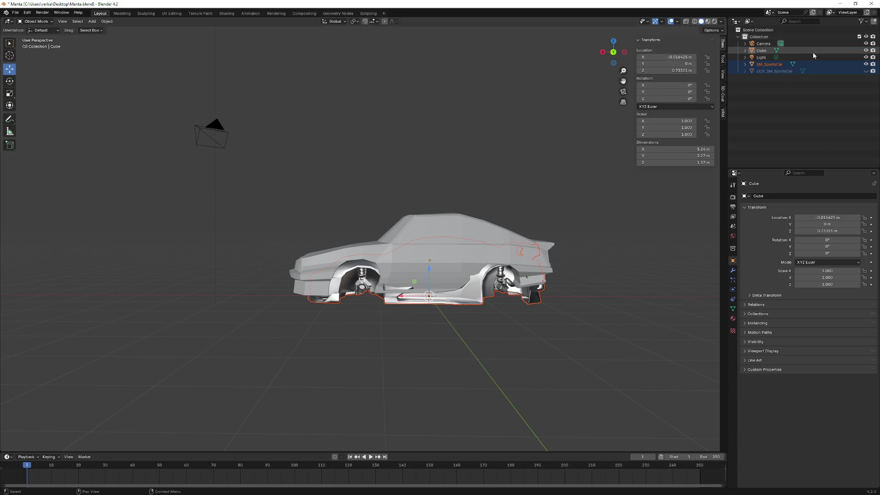
{"action": "mouse_move", "coordinate": [404, 262]}
{"action": "left_mouse_down"}
{"action": "mouse_move", "coordinate": [434, 236]}
{"action": "mouse_move", "coordinate": [419, 268]}
{"action": "mouse_move", "coordinate": [397, 256]}
{"action": "mouse_move", "coordinate": [294, 261]}
{"action": "left_mouse_up"}
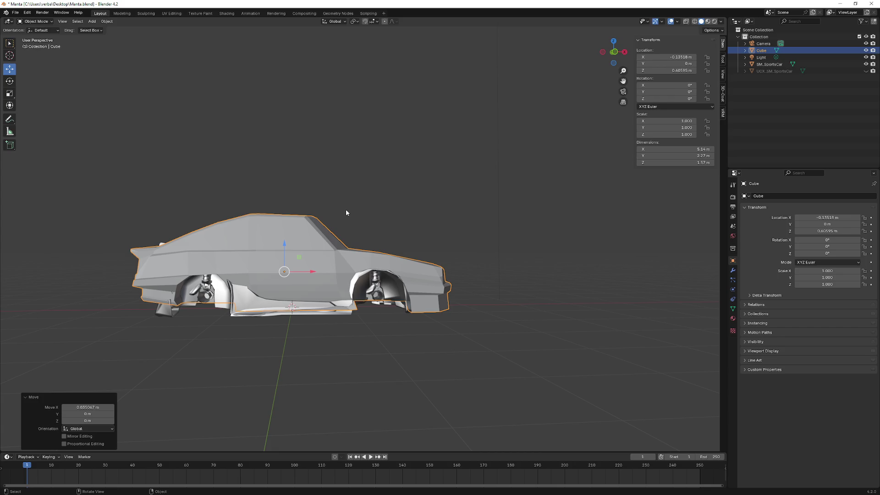
Orbit to a rear three-quarter view to check the Cube's alignment with the sports car
{"action": "mouse_move", "coordinate": [293, 263]}
{"action": "left_mouse_down"}
{"action": "mouse_move", "coordinate": [394, 263]}
{"action": "mouse_move", "coordinate": [439, 290]}
{"action": "mouse_move", "coordinate": [424, 207]}
{"action": "mouse_move", "coordinate": [274, 251]}
{"action": "mouse_move", "coordinate": [419, 246]}
{"action": "mouse_move", "coordinate": [466, 254]}
{"action": "mouse_move", "coordinate": [477, 267]}
{"action": "left_mouse_up"}
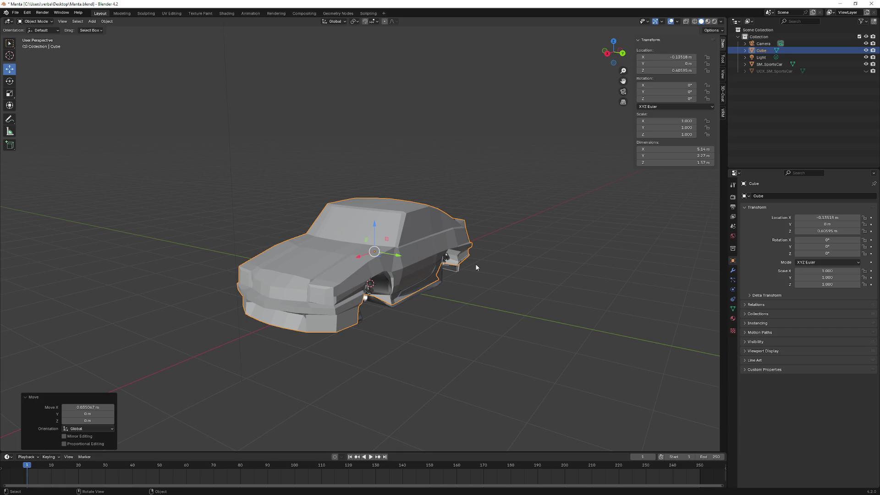
{"action": "key", "text": "ctrl+a"}
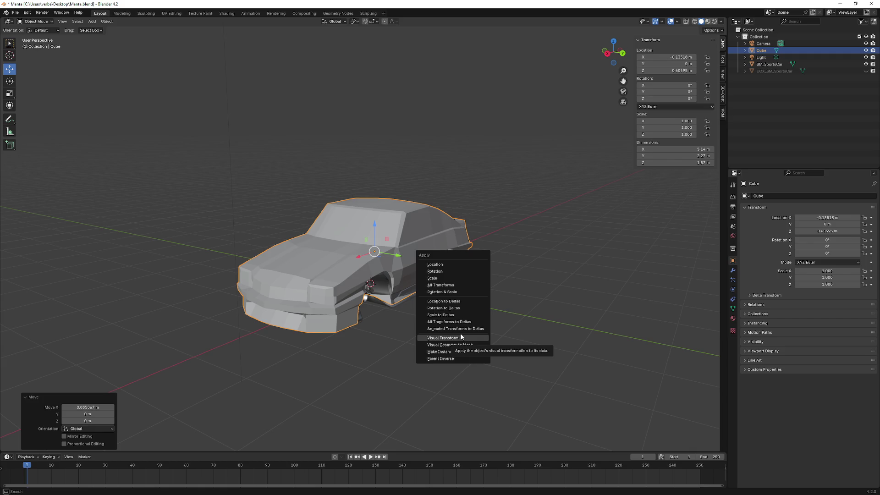
Apply the Cube's location so it reads 0 m, then toggle SM_SportsCar off and on to compare
{"action": "left_click", "coordinate": [460, 264]}
{"action": "mouse_move", "coordinate": [429, 255]}
{"action": "left_mouse_down"}
{"action": "mouse_move", "coordinate": [428, 192]}
{"action": "mouse_move", "coordinate": [422, 264]}
{"action": "mouse_move", "coordinate": [438, 260]}
{"action": "mouse_move", "coordinate": [299, 267]}
{"action": "mouse_move", "coordinate": [278, 242]}
{"action": "mouse_move", "coordinate": [112, 267]}
{"action": "mouse_move", "coordinate": [229, 266]}
{"action": "mouse_move", "coordinate": [222, 264]}
{"action": "left_mouse_up"}
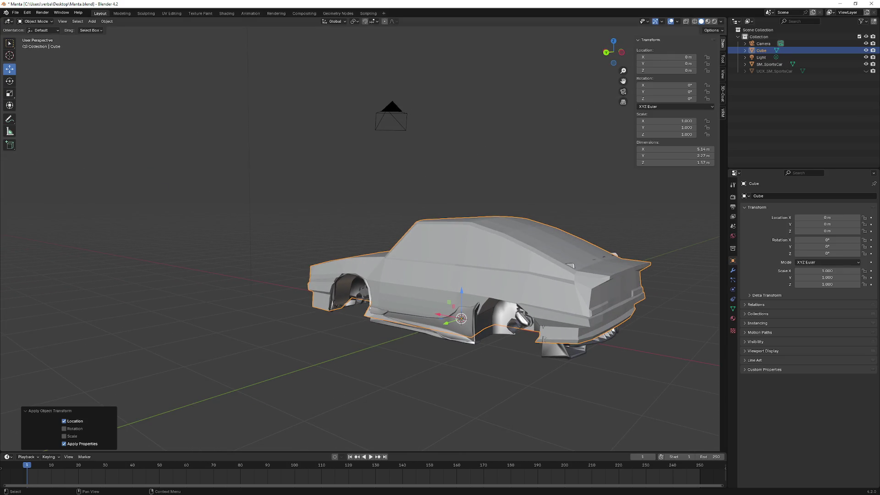
{"action": "left_click", "coordinate": [866, 64]}
{"action": "left_click_drag", "start_coordinate": [550, 126], "coordinate": [243, 191]}
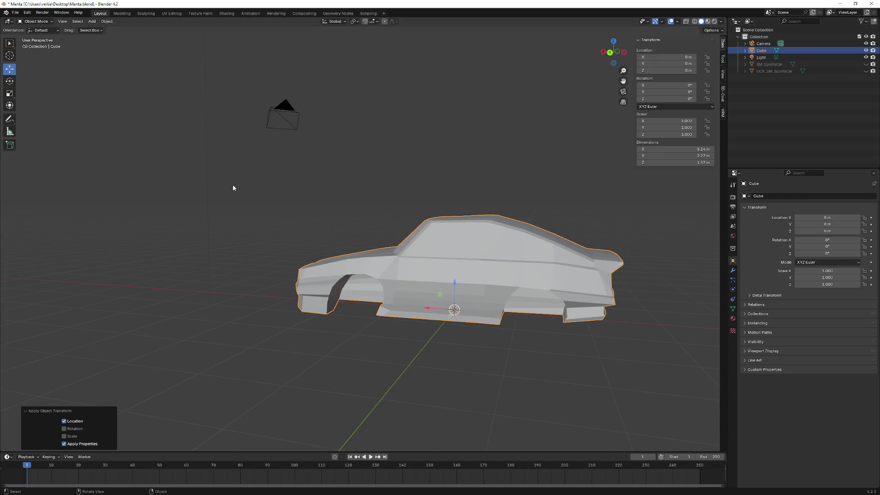
{"action": "left_click", "coordinate": [811, 51]}
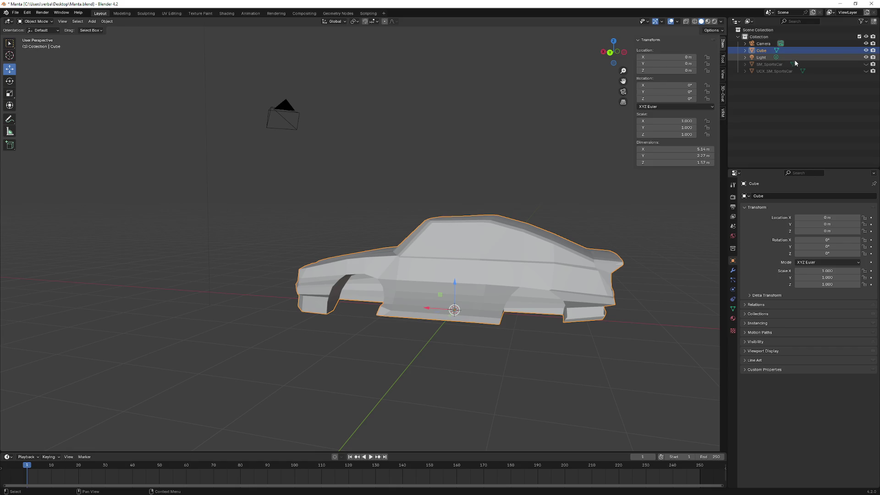
{"action": "left_click", "coordinate": [865, 63]}
{"action": "left_click_drag", "start_coordinate": [527, 155], "coordinate": [436, 172]}
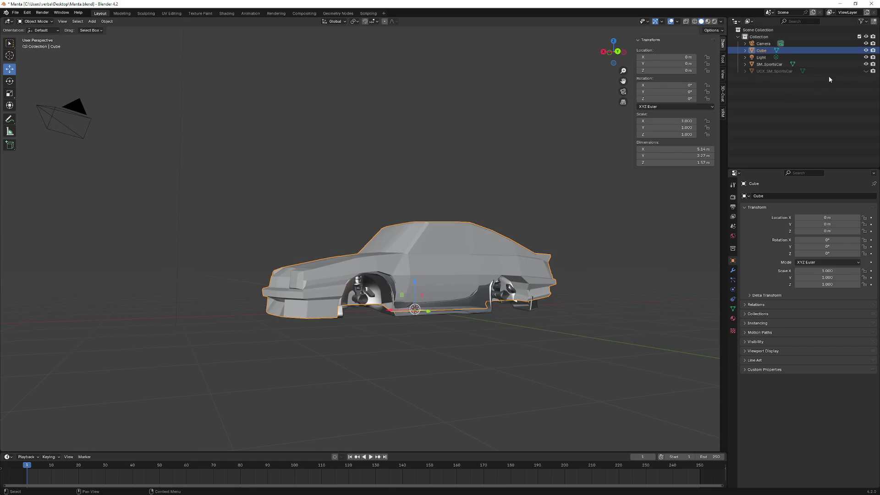
Toggle the Cube's visibility repeatedly to compare it with SM_SportsCar from the rear
{"action": "left_click", "coordinate": [866, 50]}
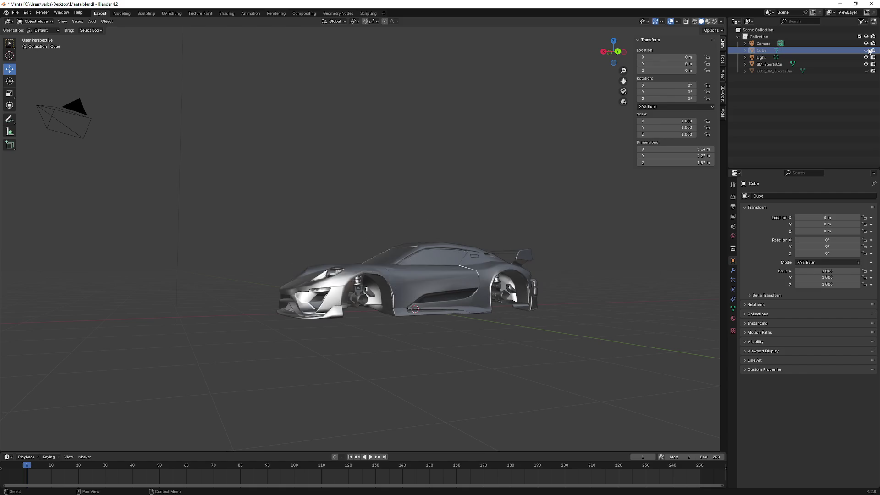
{"action": "left_click", "coordinate": [866, 50]}
{"action": "left_click", "coordinate": [866, 50]}
{"action": "left_click", "coordinate": [866, 50]}
{"action": "left_click", "coordinate": [866, 49]}
{"action": "left_click", "coordinate": [866, 50]}
{"action": "mouse_move", "coordinate": [565, 135]}
{"action": "left_mouse_down"}
{"action": "mouse_move", "coordinate": [520, 114]}
{"action": "mouse_move", "coordinate": [505, 130]}
{"action": "mouse_move", "coordinate": [473, 132]}
{"action": "mouse_move", "coordinate": [523, 122]}
{"action": "mouse_move", "coordinate": [538, 86]}
{"action": "mouse_move", "coordinate": [577, 91]}
{"action": "mouse_move", "coordinate": [551, 136]}
{"action": "mouse_move", "coordinate": [413, 132]}
{"action": "left_mouse_up"}
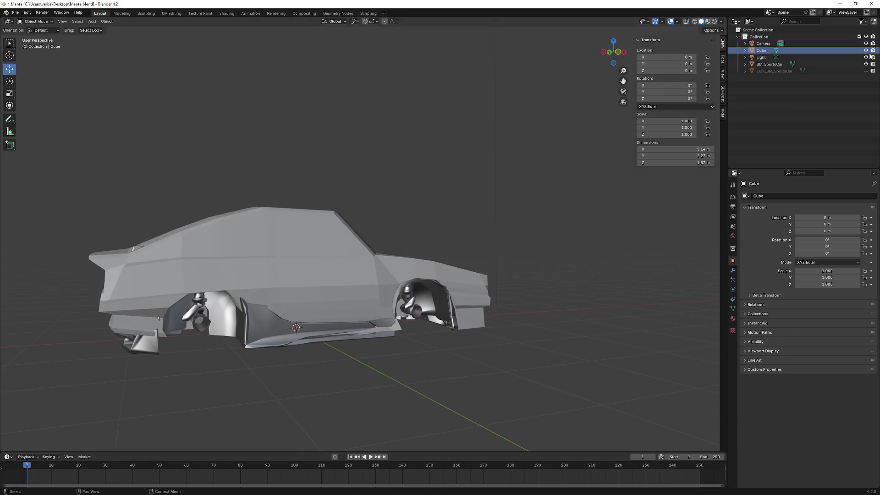
{"action": "left_click", "coordinate": [866, 50]}
Select SM_SportsCar, inspect it from the front and underneath, then unhide the Cube body
{"action": "left_click", "coordinate": [768, 64]}
{"action": "mouse_move", "coordinate": [404, 169]}
{"action": "left_mouse_down"}
{"action": "mouse_move", "coordinate": [315, 170]}
{"action": "mouse_move", "coordinate": [326, 147]}
{"action": "mouse_move", "coordinate": [336, 177]}
{"action": "mouse_move", "coordinate": [301, 327]}
{"action": "left_mouse_up"}
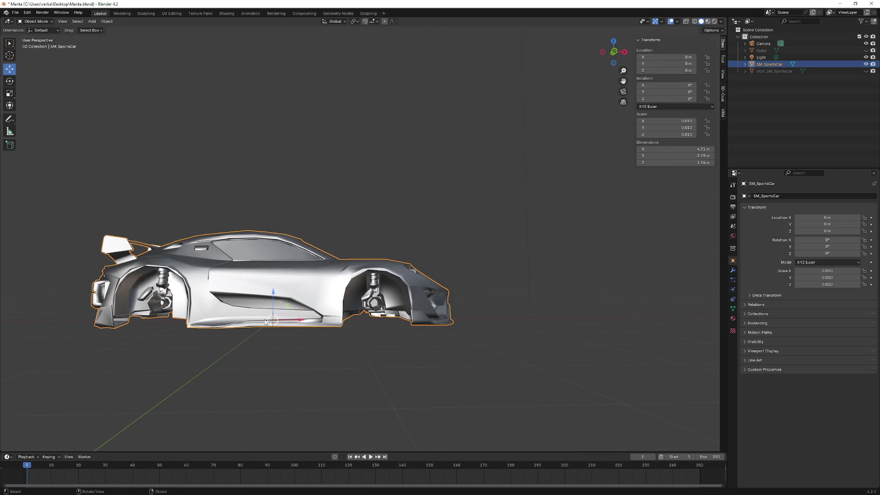
{"action": "left_click", "coordinate": [93, 231]}
{"action": "left_click", "coordinate": [138, 256]}
{"action": "mouse_move", "coordinate": [138, 257]}
{"action": "left_mouse_down"}
{"action": "mouse_move", "coordinate": [306, 258]}
{"action": "mouse_move", "coordinate": [438, 291]}
{"action": "mouse_move", "coordinate": [479, 320]}
{"action": "mouse_move", "coordinate": [410, 267]}
{"action": "left_mouse_up"}
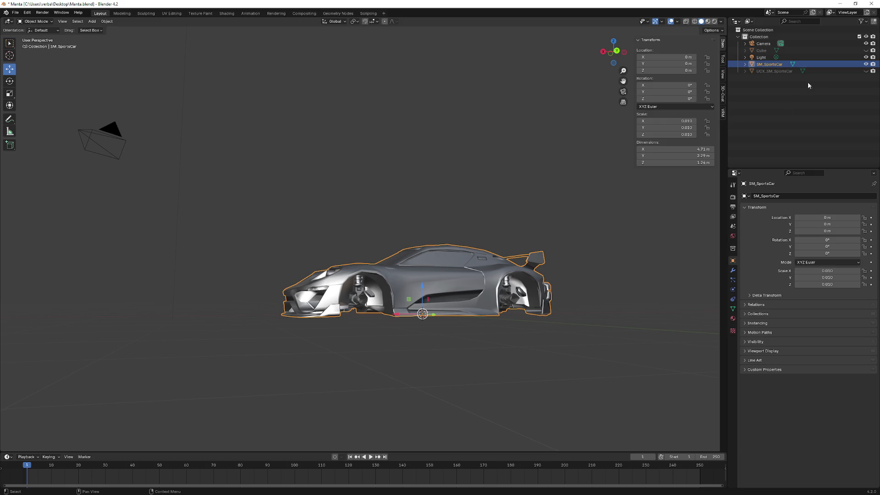
{"action": "left_click", "coordinate": [832, 50]}
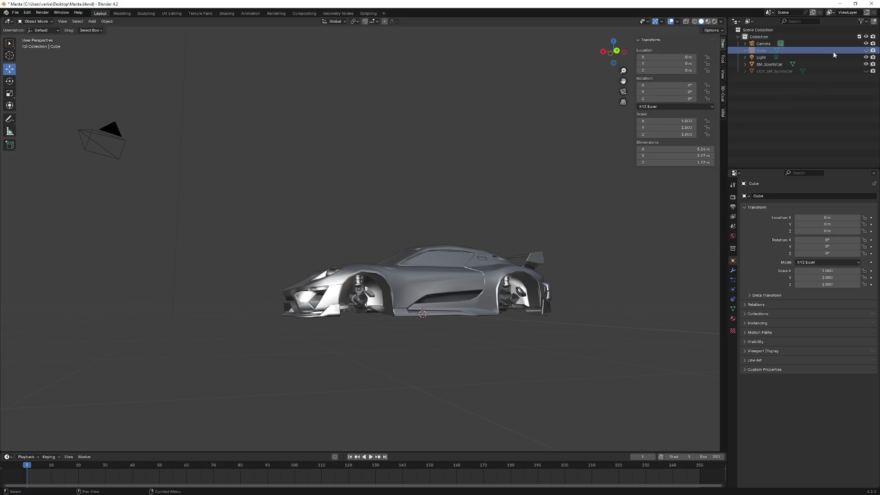
{"action": "left_click", "coordinate": [866, 51]}
{"action": "left_click", "coordinate": [774, 64]}
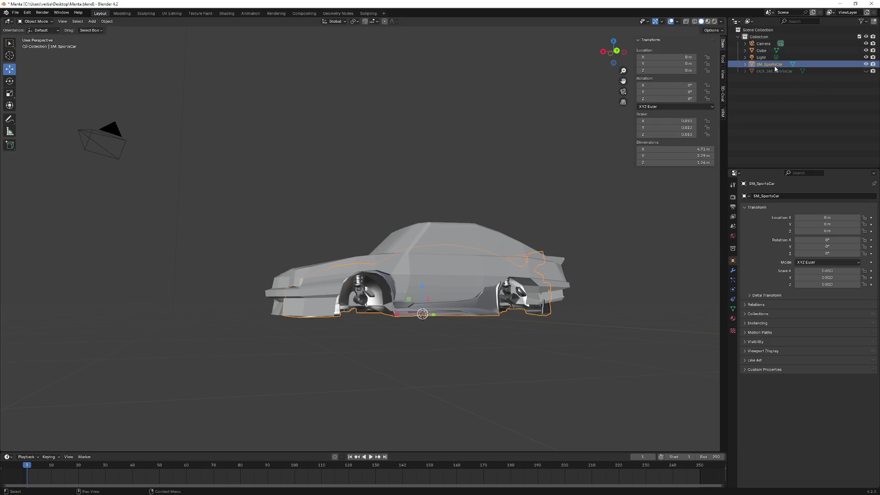
Click between the Cube and SM_SportsCar rows in the Outliner, ending with SM_SportsCar selected
{"action": "left_click", "coordinate": [763, 51]}
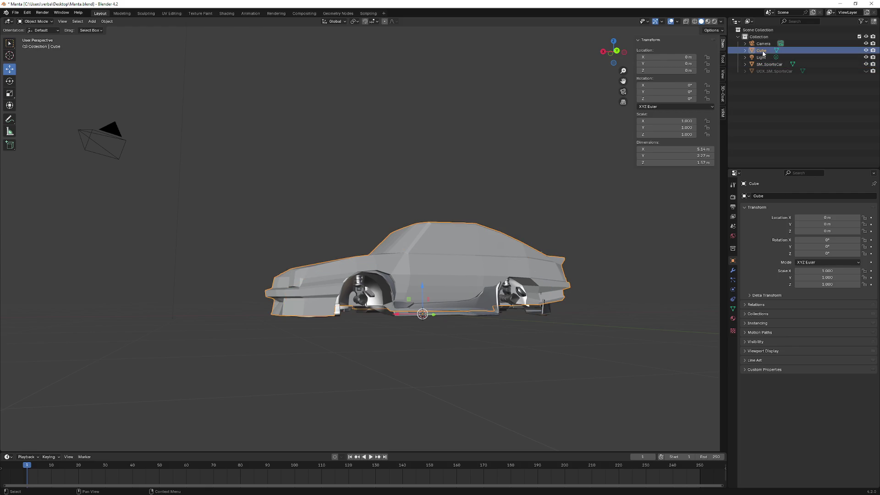
{"action": "left_click", "coordinate": [764, 64]}
{"action": "left_click", "coordinate": [762, 50]}
{"action": "left_click", "coordinate": [773, 71]}
{"action": "left_click", "coordinate": [765, 65]}
{"action": "left_click", "coordinate": [764, 58]}
{"action": "left_click", "coordinate": [762, 50]}
{"action": "left_click", "coordinate": [765, 64]}
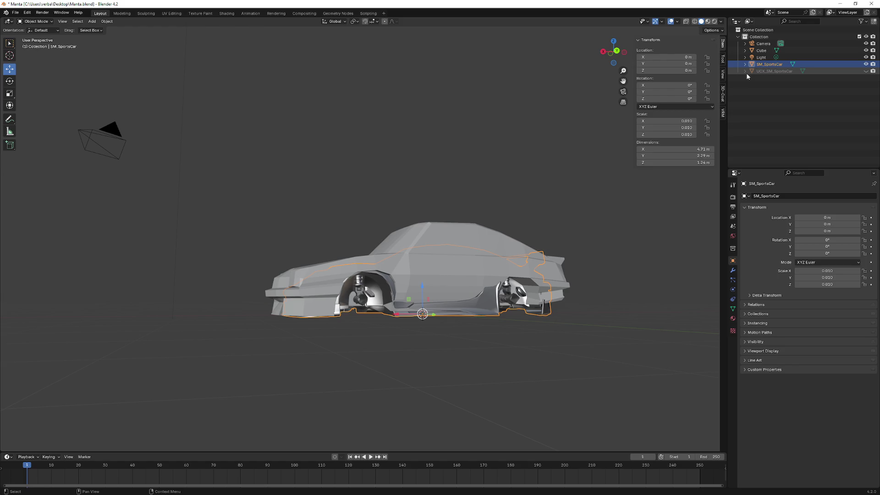
{"action": "left_click", "coordinate": [15, 13]}
Overwrite Manta.fbx with an FBX export of SM_SportsCar, then minimize Blender
{"action": "mouse_move", "coordinate": [37, 117]}
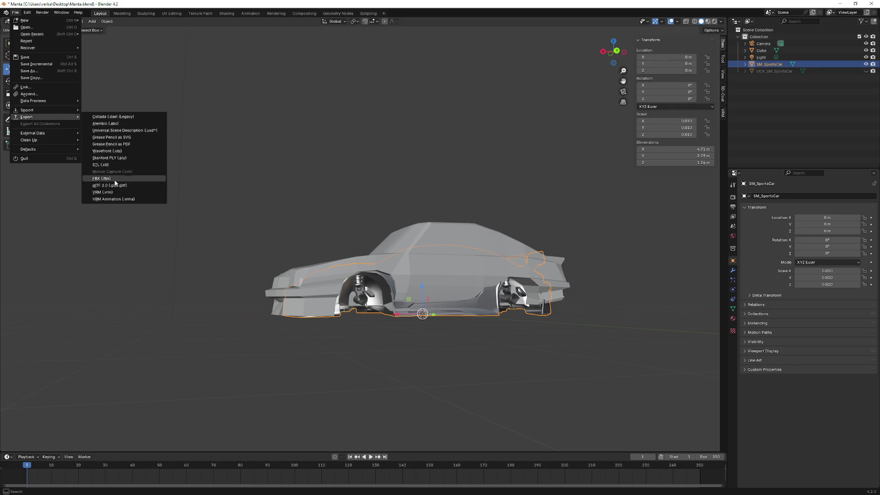
{"action": "left_click", "coordinate": [118, 180]}
{"action": "left_click", "coordinate": [326, 226]}
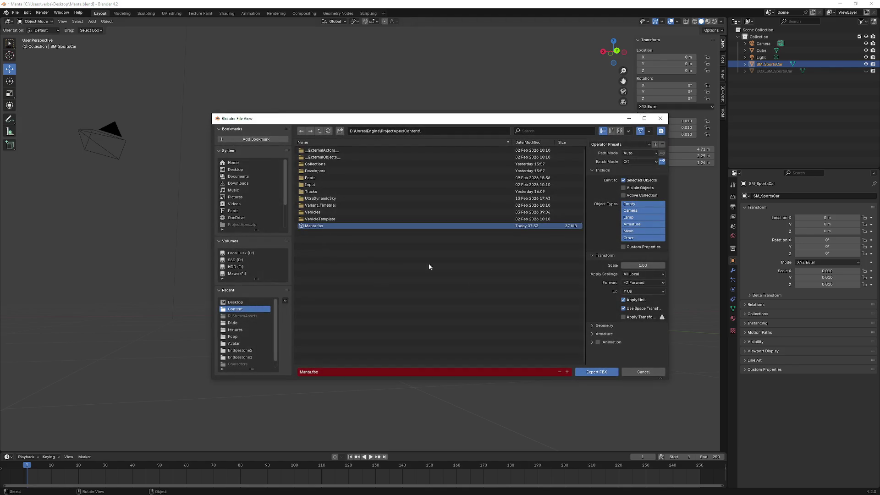
{"action": "left_click", "coordinate": [601, 372]}
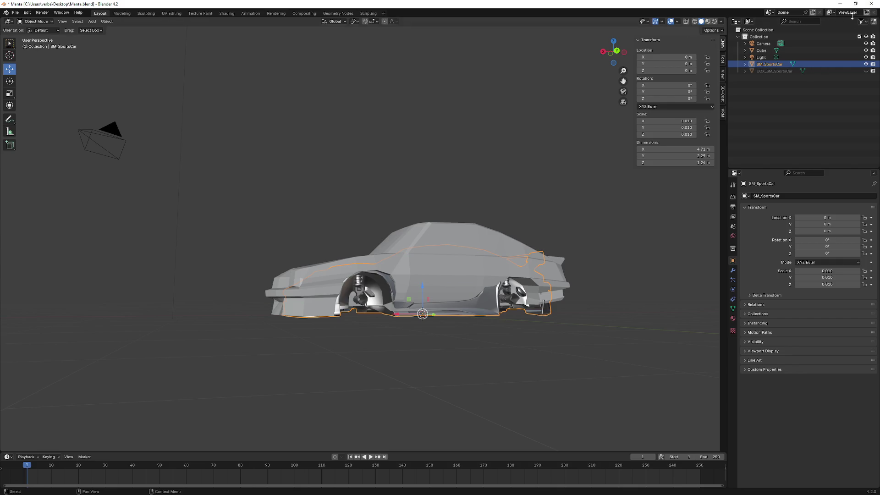
{"action": "left_click", "coordinate": [840, 4]}
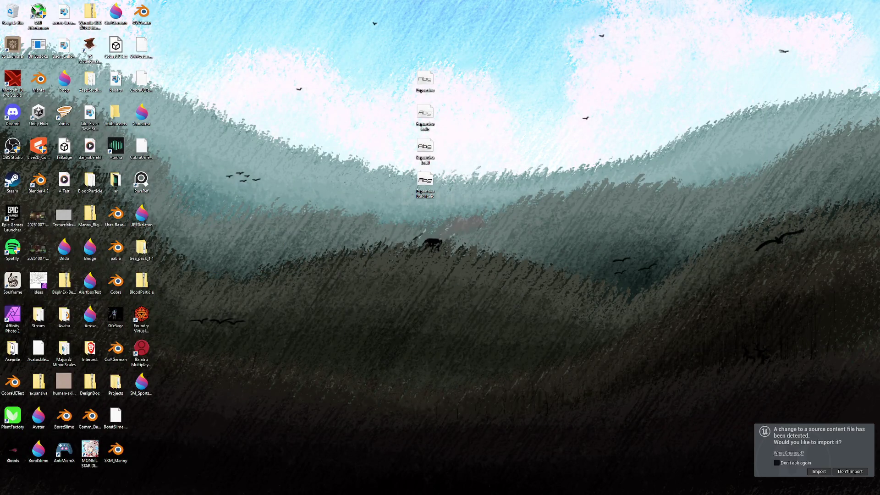
Reimport the changed Manta.fbx in Unreal, check the Manta mesh's Collision menu, and return to Blender
{"action": "key", "text": "alt+Tab"}
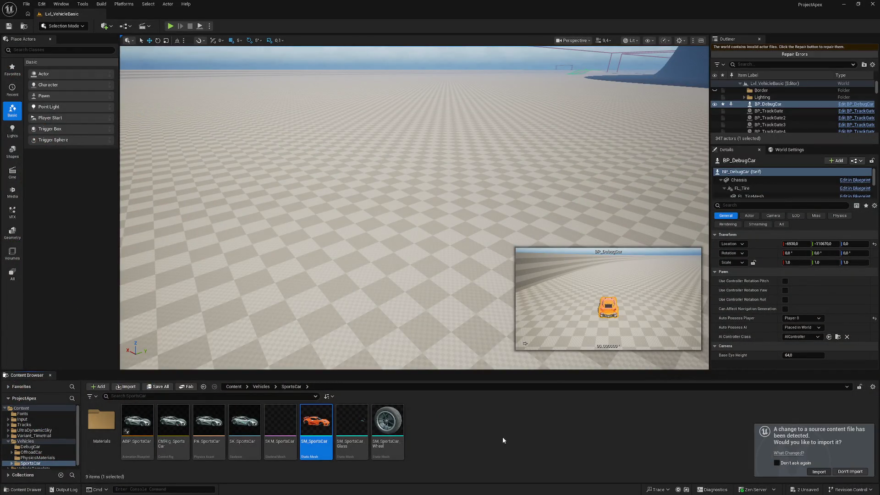
{"action": "left_click", "coordinate": [815, 472]}
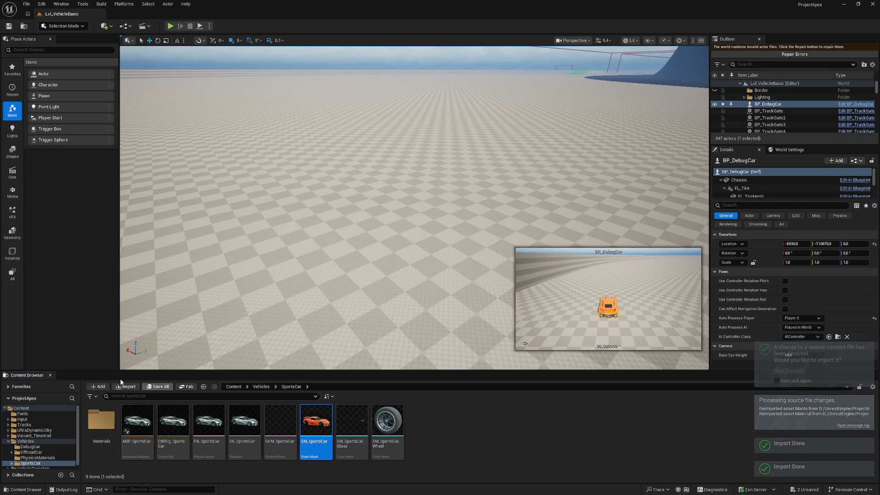
{"action": "left_click", "coordinate": [241, 386]}
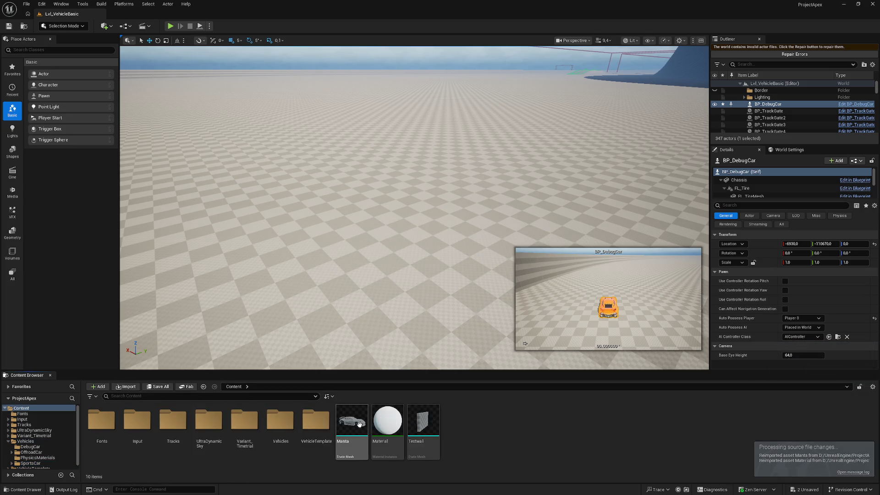
{"action": "double_click", "coordinate": [358, 424]}
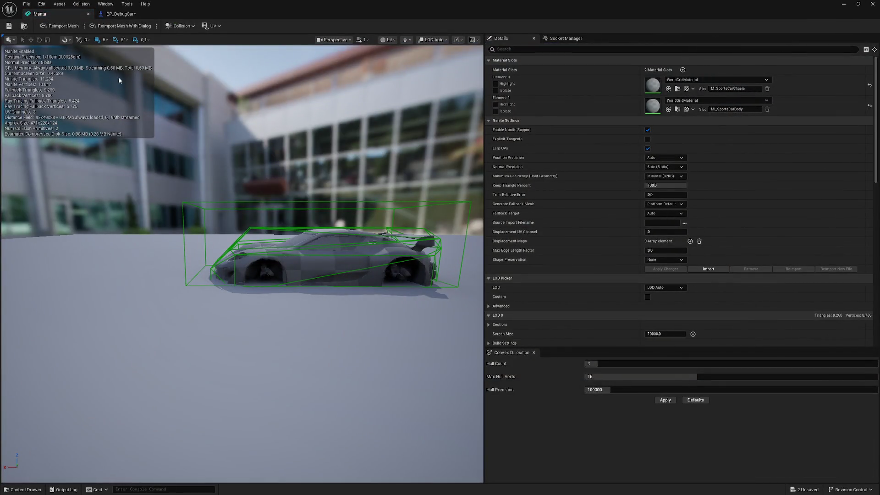
{"action": "left_click", "coordinate": [180, 26]}
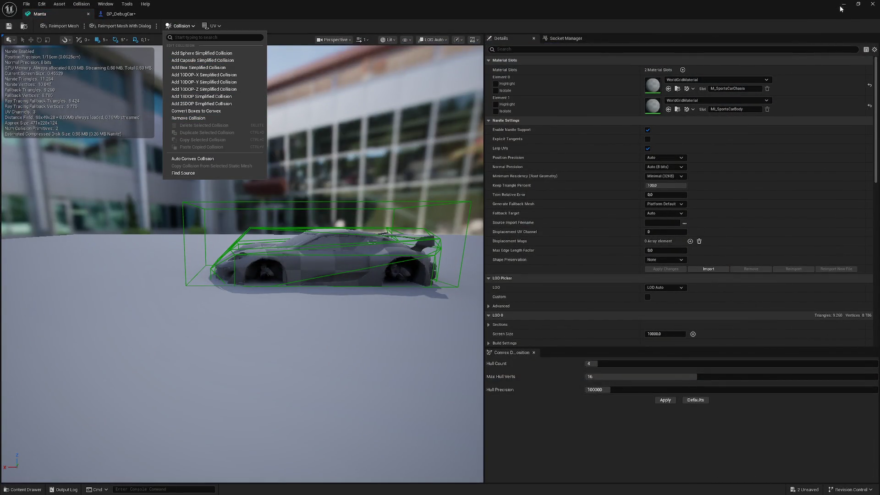
{"action": "left_click", "coordinate": [843, 5]}
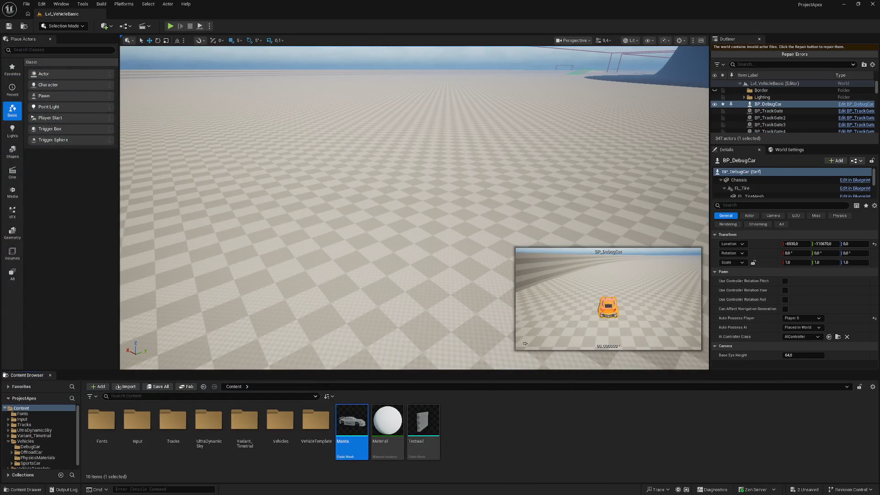
{"action": "key", "text": "alt+Tab"}
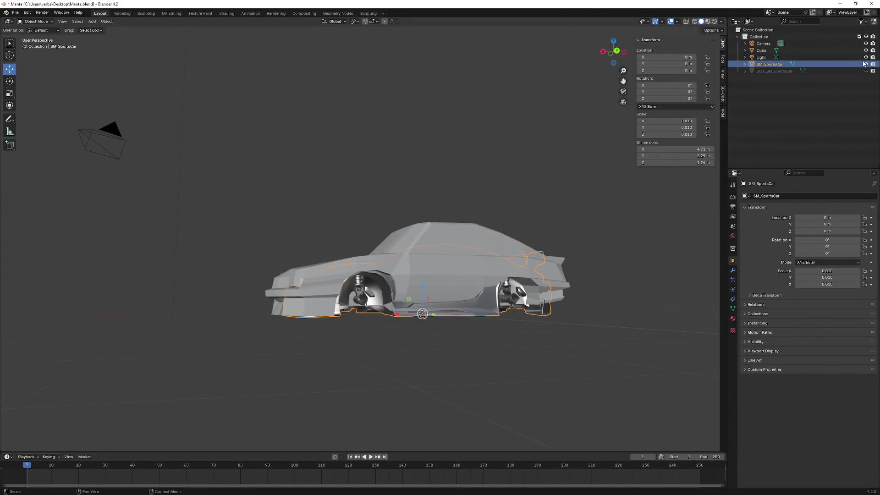
Hide SM_SportsCar, select the Cube body, and export it as FBX over Manta.fbx
{"action": "left_click", "coordinate": [865, 64]}
{"action": "left_click", "coordinate": [779, 50]}
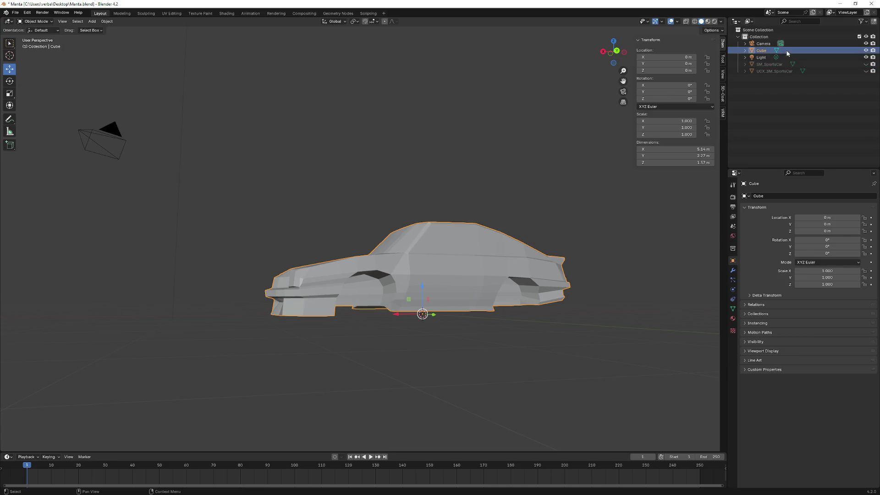
{"action": "left_click", "coordinate": [15, 13]}
{"action": "mouse_move", "coordinate": [28, 117]}
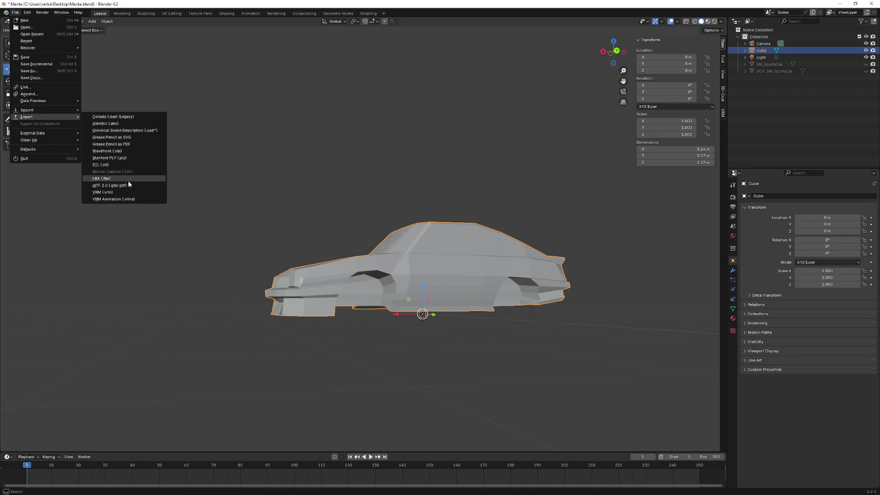
{"action": "left_click", "coordinate": [127, 179]}
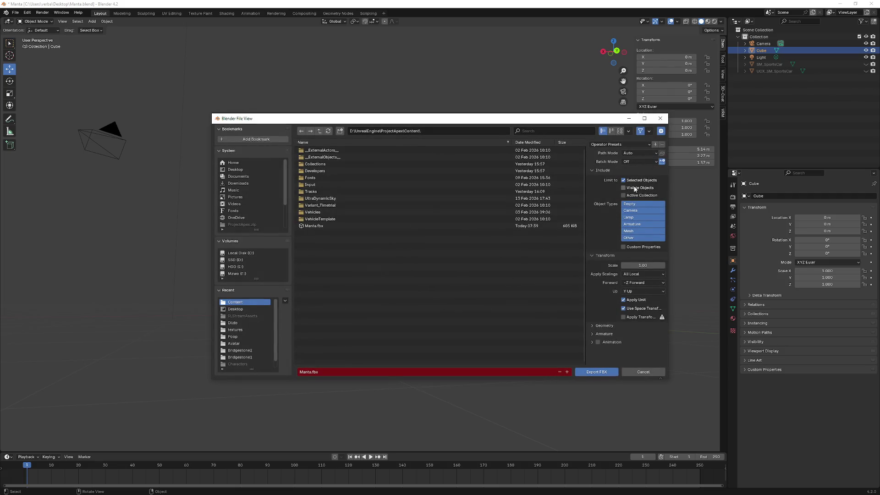
{"action": "left_click", "coordinate": [591, 375]}
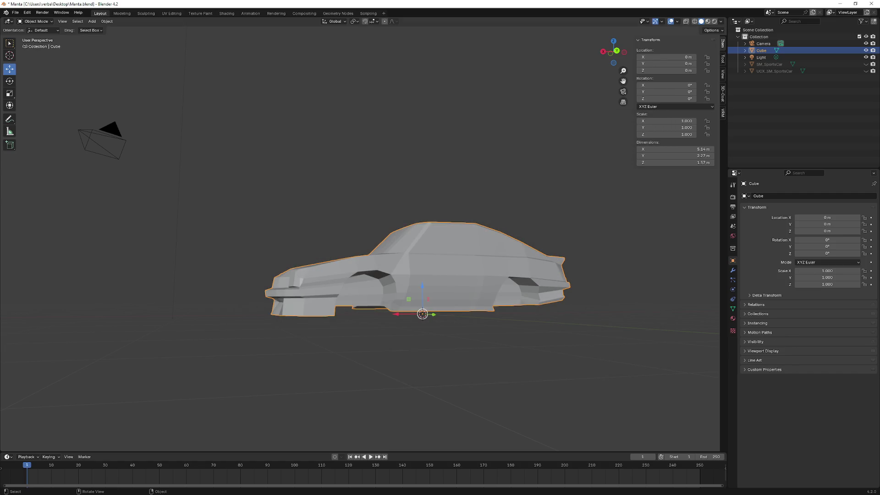
Reimport Manta, remove its existing collision, and add a box simplified collision
{"action": "key", "text": "alt+Tab"}
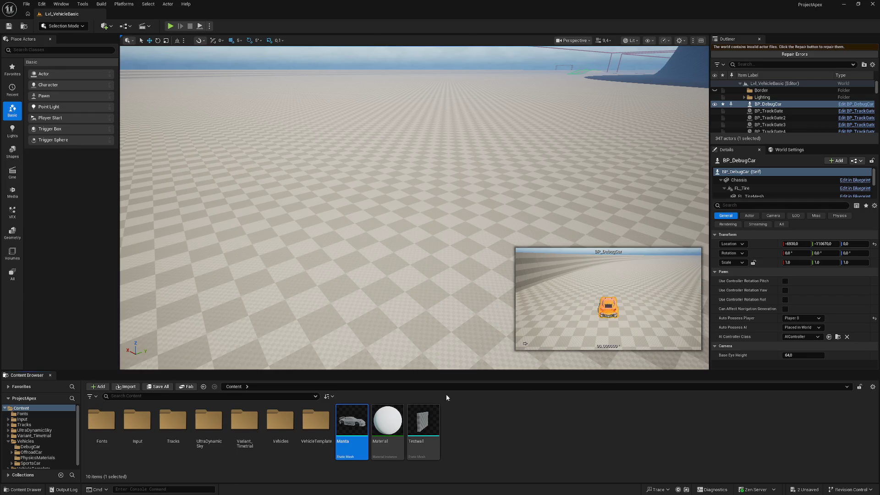
{"action": "left_click", "coordinate": [819, 471]}
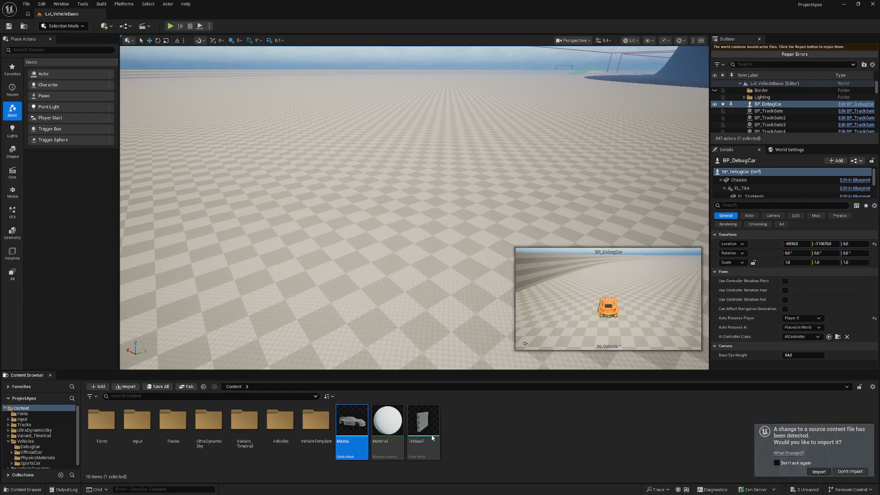
{"action": "double_click", "coordinate": [353, 417]}
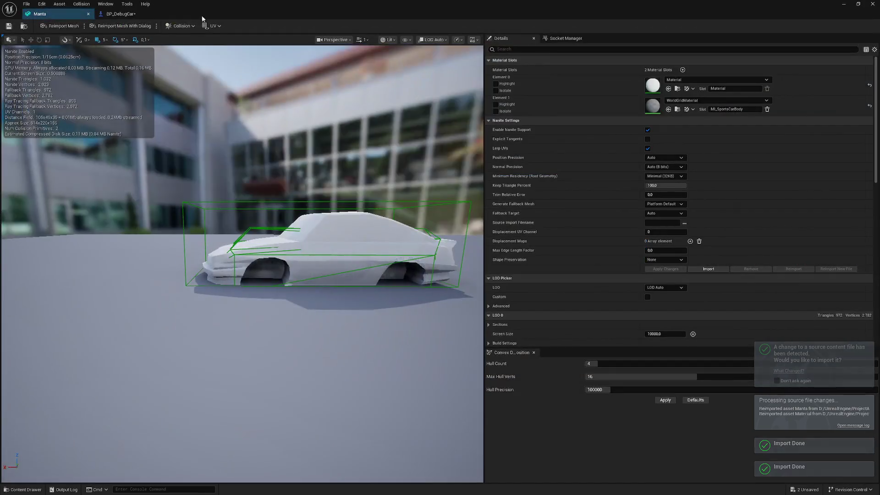
{"action": "left_click", "coordinate": [176, 27]}
{"action": "left_click", "coordinate": [188, 118]}
{"action": "left_click", "coordinate": [182, 26]}
{"action": "left_click", "coordinate": [198, 68]}
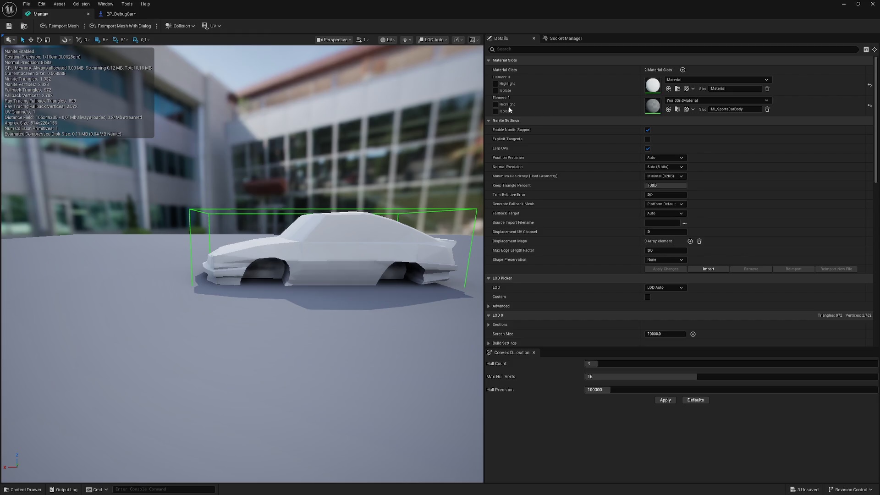
{"action": "left_click", "coordinate": [843, 5]}
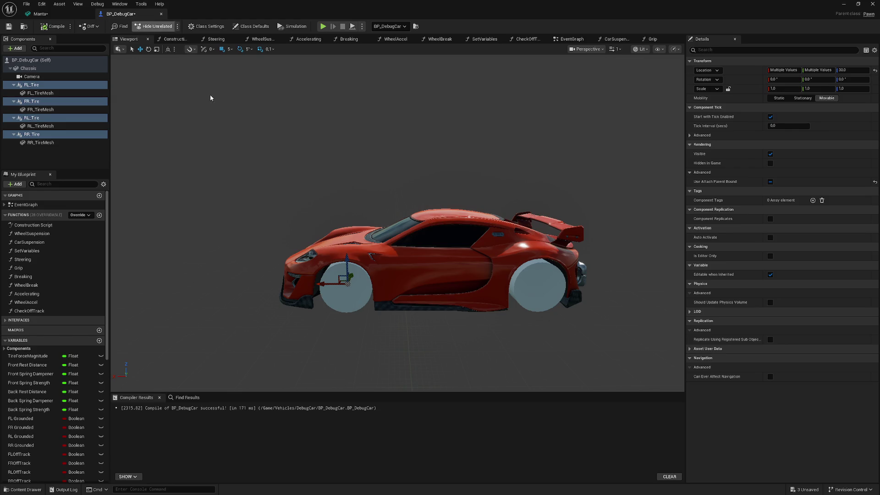
Set BP_DebugCar's Chassis static mesh to Manta, close the Blueprint, and start Play
{"action": "left_click", "coordinate": [28, 68]}
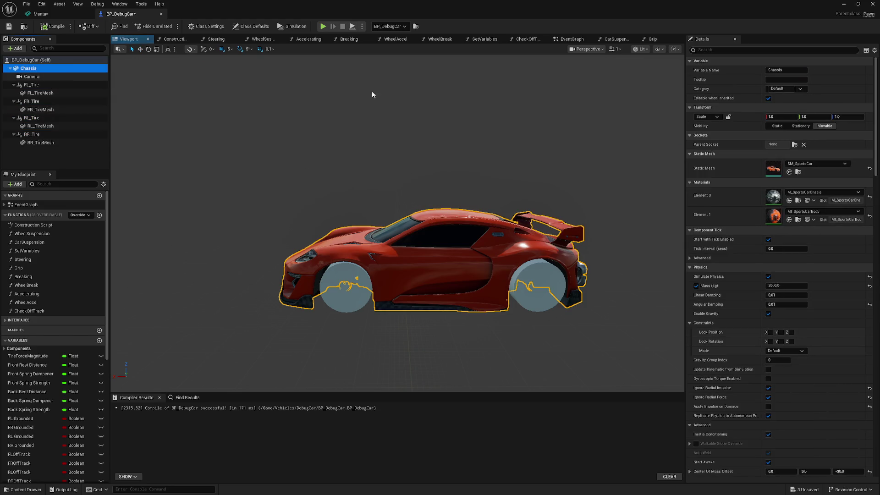
{"action": "left_click", "coordinate": [815, 164]}
{"action": "scroll", "coordinate": [830, 266], "scroll_direction": "down", "scroll_amount": 5}
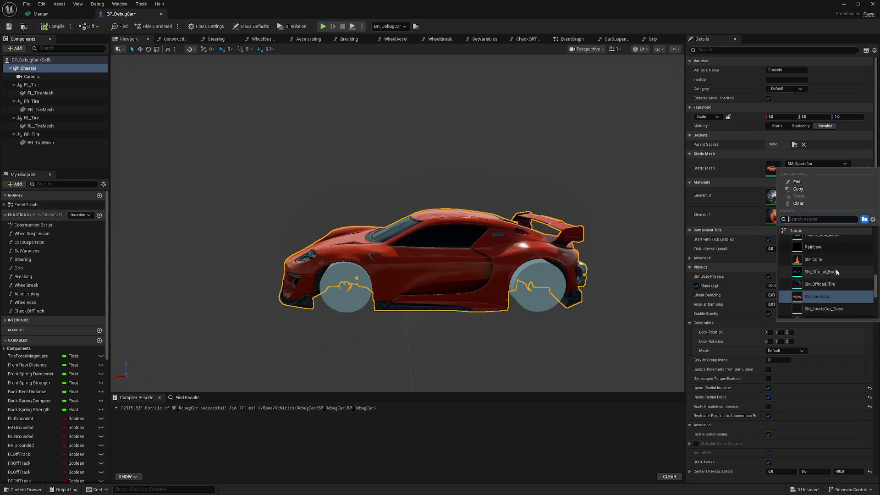
{"action": "left_click", "coordinate": [822, 239]}
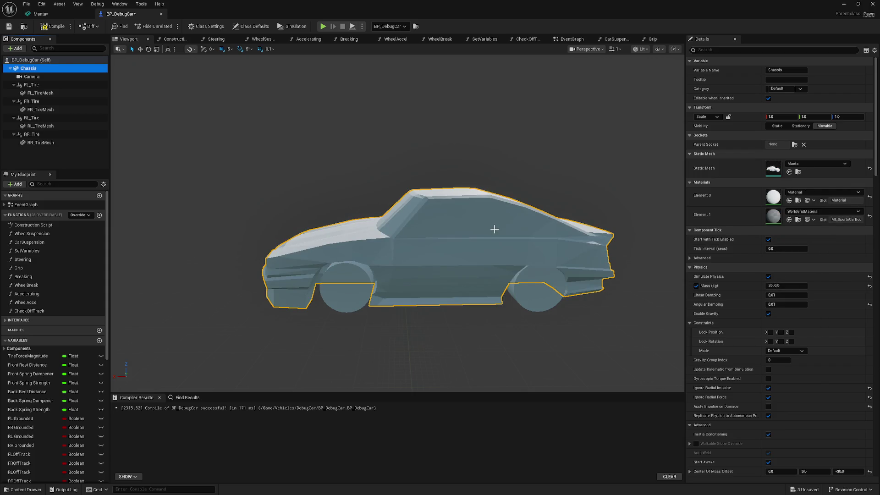
{"action": "mouse_move", "coordinate": [499, 245]}
{"action": "left_mouse_down"}
{"action": "mouse_move", "coordinate": [500, 202]}
{"action": "mouse_move", "coordinate": [500, 210]}
{"action": "left_mouse_up"}
{"action": "scroll", "coordinate": [443, 240], "scroll_direction": "down", "scroll_amount": 10}
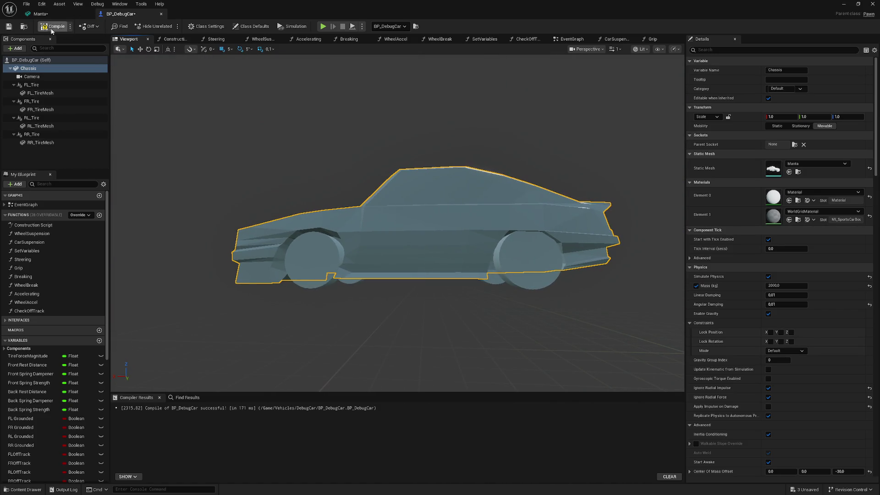
{"action": "left_click", "coordinate": [843, 4]}
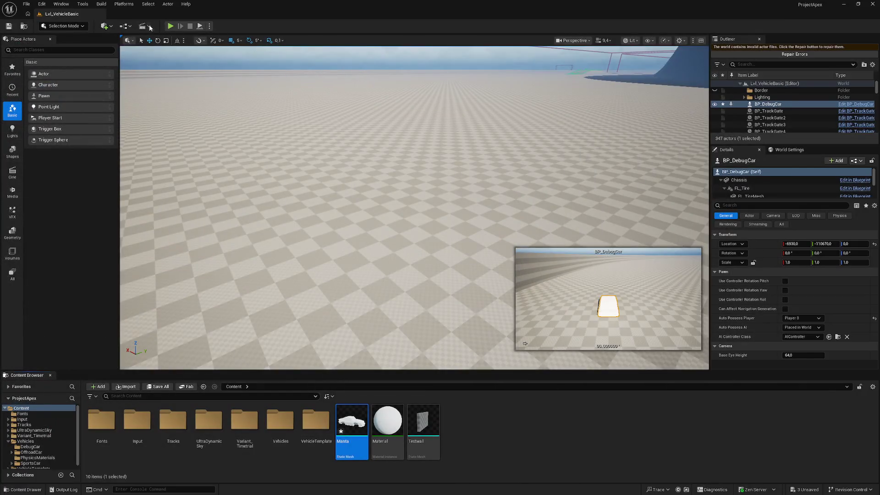
{"action": "left_click", "coordinate": [169, 26]}
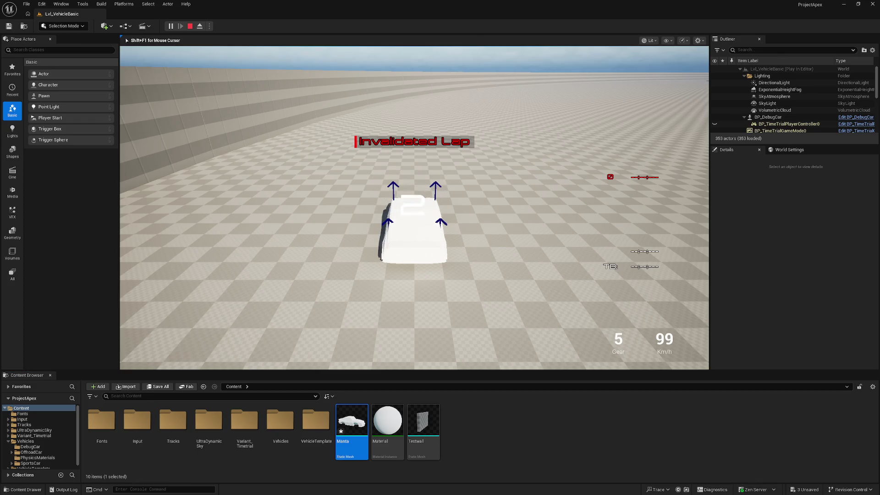
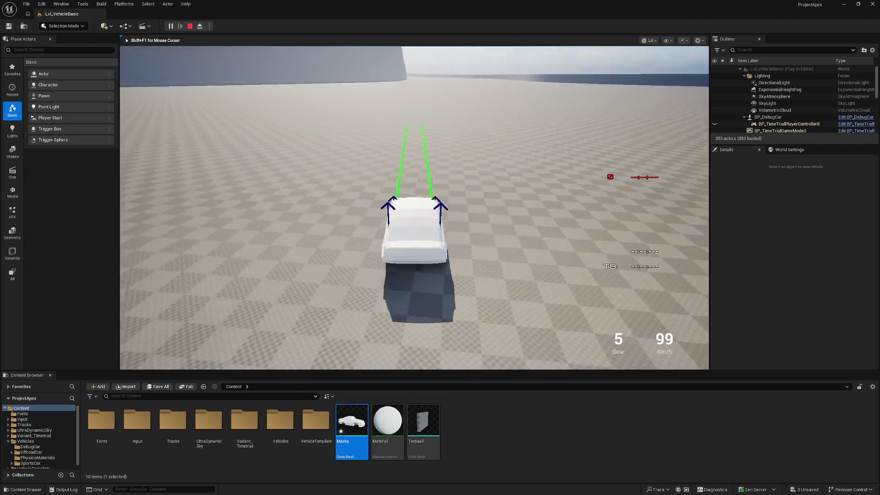
Steer the Manta-bodied car left and right, then stop the play session
{"action": "key", "text": "a"}
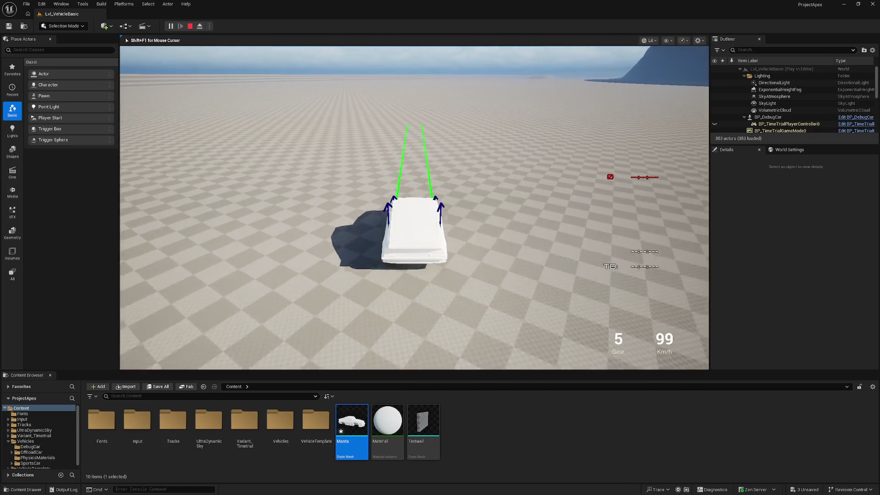
{"action": "key", "text": "d"}
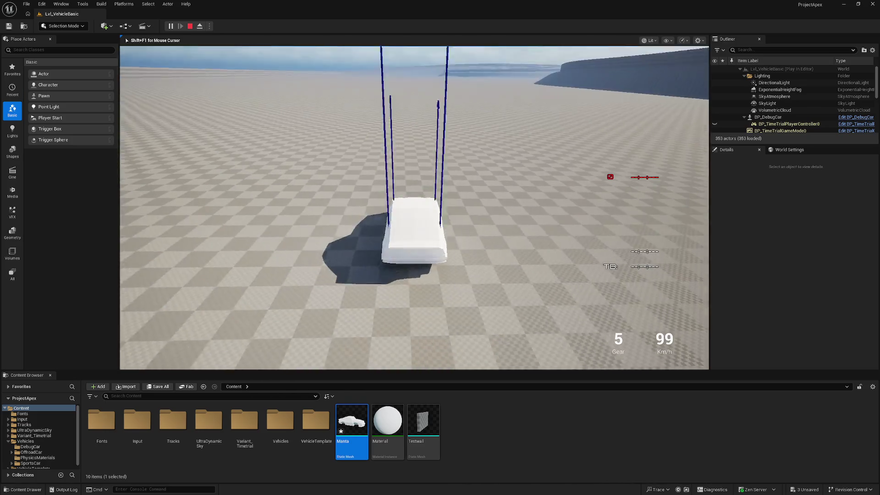
{"action": "key", "text": "Escape"}
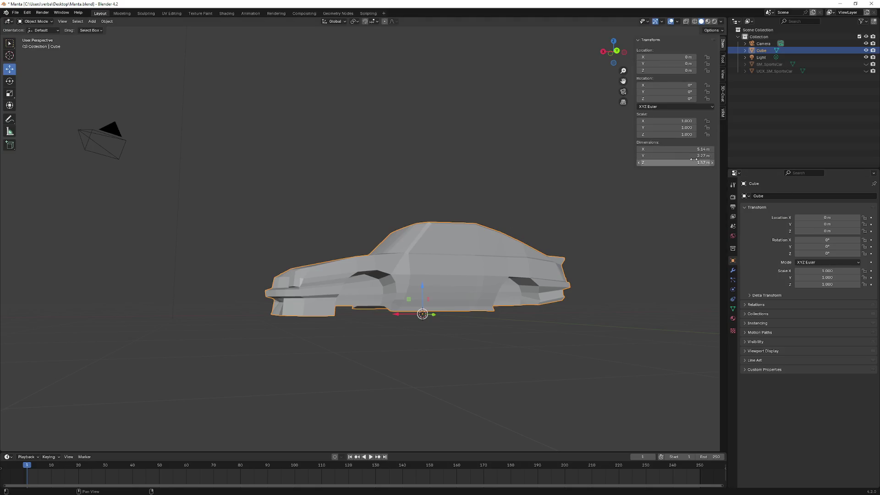
Orbit around the Manta car to view it from the front, side and rear
{"action": "right_click", "coordinate": [326, 190]}
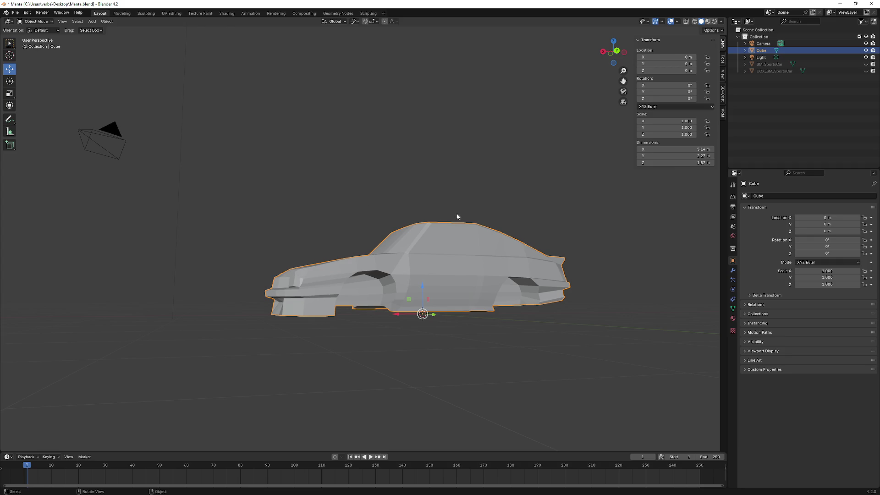
{"action": "mouse_move", "coordinate": [513, 206]}
{"action": "left_mouse_down"}
{"action": "mouse_move", "coordinate": [563, 224]}
{"action": "mouse_move", "coordinate": [648, 216]}
{"action": "mouse_move", "coordinate": [538, 229]}
{"action": "mouse_move", "coordinate": [397, 293]}
{"action": "mouse_move", "coordinate": [466, 273]}
{"action": "mouse_move", "coordinate": [509, 275]}
{"action": "mouse_move", "coordinate": [480, 275]}
{"action": "mouse_move", "coordinate": [516, 285]}
{"action": "mouse_move", "coordinate": [39, 248]}
{"action": "left_mouse_up"}
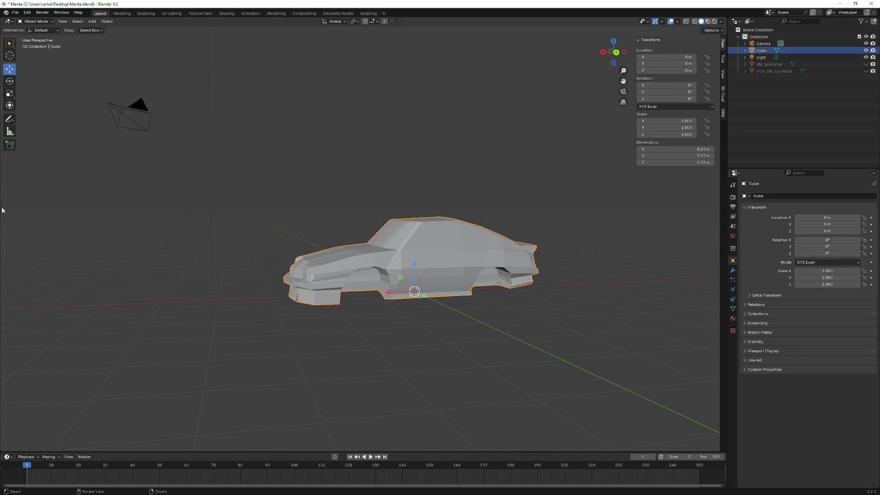
{"action": "mouse_move", "coordinate": [234, 222]}
{"action": "left_mouse_down"}
{"action": "mouse_move", "coordinate": [227, 229]}
{"action": "mouse_move", "coordinate": [279, 246]}
{"action": "mouse_move", "coordinate": [297, 238]}
{"action": "mouse_move", "coordinate": [202, 244]}
{"action": "left_mouse_up"}
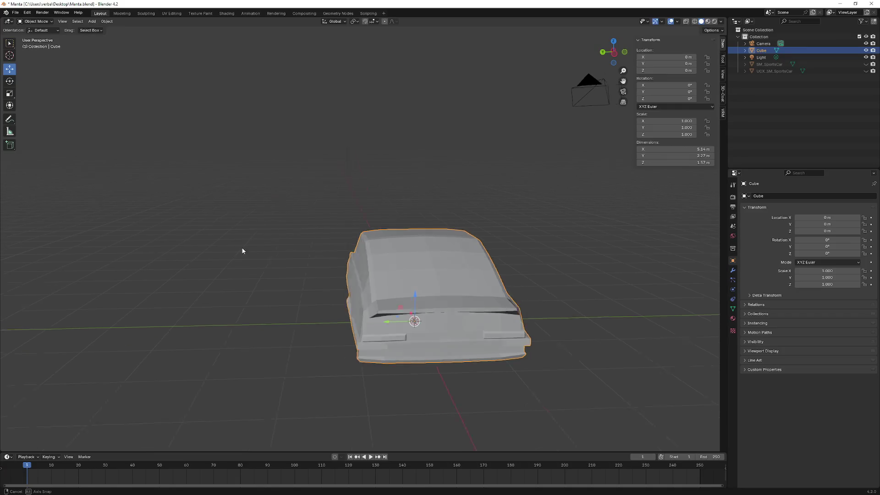
{"action": "mouse_move", "coordinate": [243, 249]}
{"action": "left_mouse_down"}
{"action": "mouse_move", "coordinate": [264, 235]}
{"action": "mouse_move", "coordinate": [226, 236]}
{"action": "mouse_move", "coordinate": [220, 226]}
{"action": "mouse_move", "coordinate": [283, 234]}
{"action": "left_mouse_up"}
{"action": "mouse_move", "coordinate": [330, 214]}
{"action": "left_mouse_down"}
{"action": "mouse_move", "coordinate": [324, 218]}
{"action": "mouse_move", "coordinate": [488, 215]}
{"action": "mouse_move", "coordinate": [383, 218]}
{"action": "mouse_move", "coordinate": [408, 215]}
{"action": "left_mouse_up"}
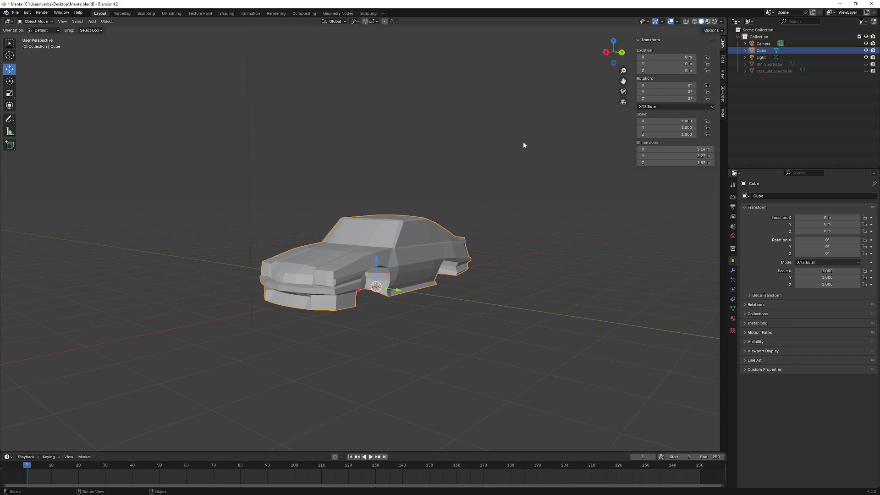
{"action": "mouse_move", "coordinate": [436, 209]}
{"action": "left_mouse_down"}
{"action": "mouse_move", "coordinate": [452, 207]}
{"action": "mouse_move", "coordinate": [383, 252]}
{"action": "mouse_move", "coordinate": [398, 238]}
{"action": "left_mouse_up"}
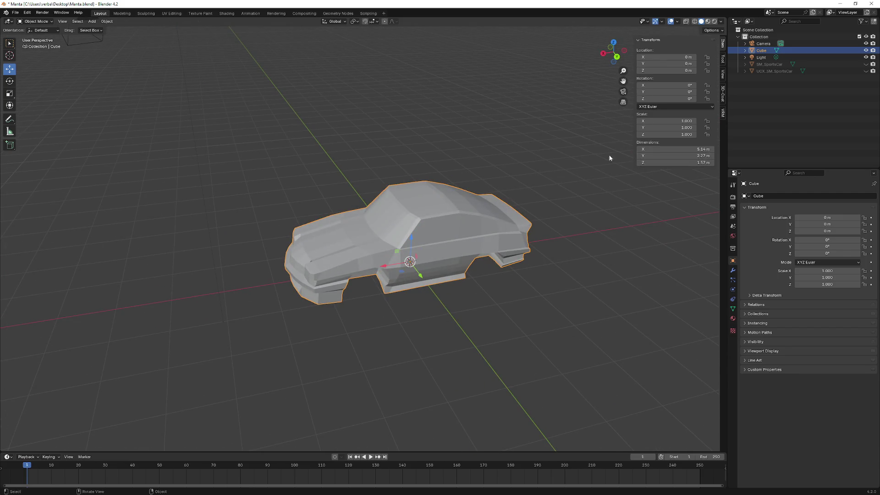
Switch to the Scale tool and back to Move, then show the Tool and Render properties
{"action": "left_click", "coordinate": [9, 94]}
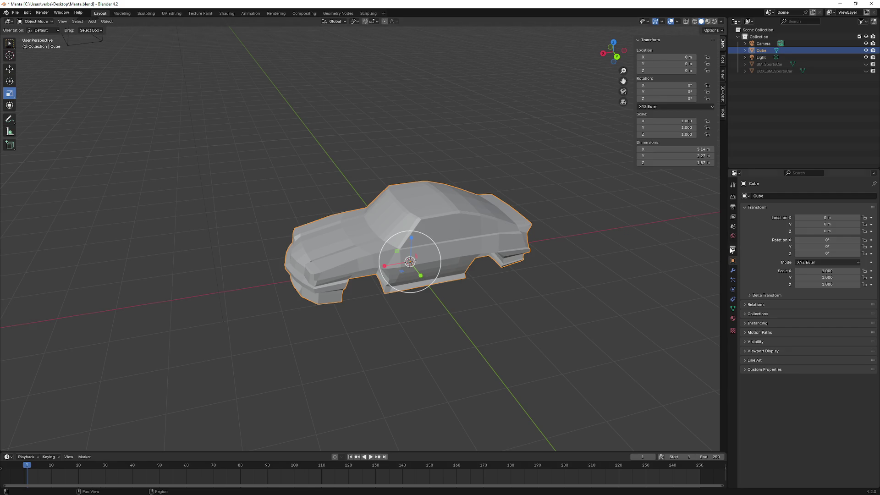
{"action": "left_click", "coordinate": [13, 70]}
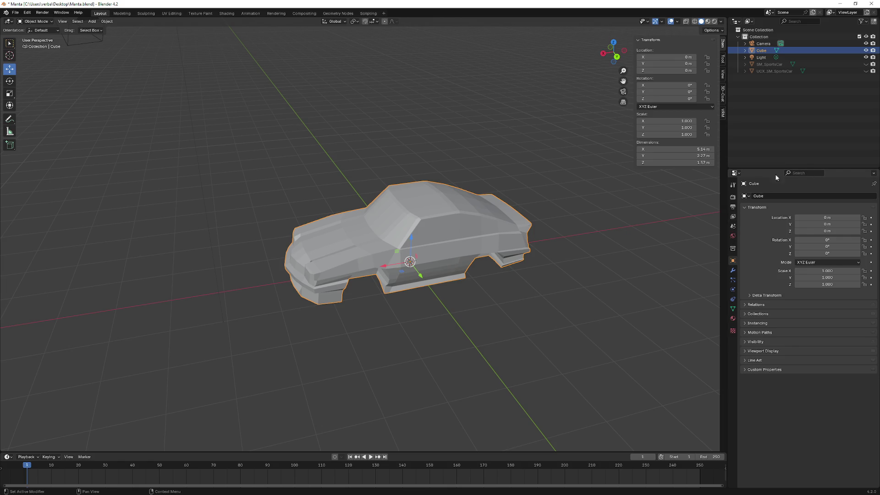
{"action": "left_click", "coordinate": [733, 184]}
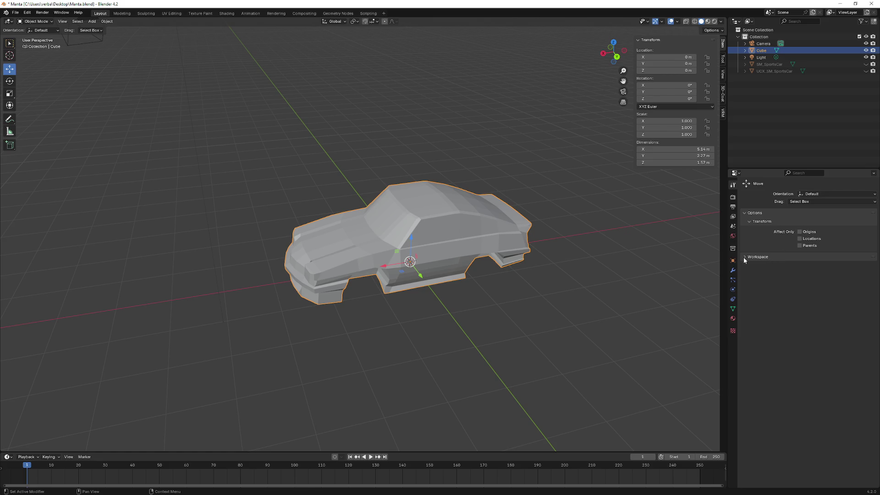
{"action": "left_click", "coordinate": [733, 197]}
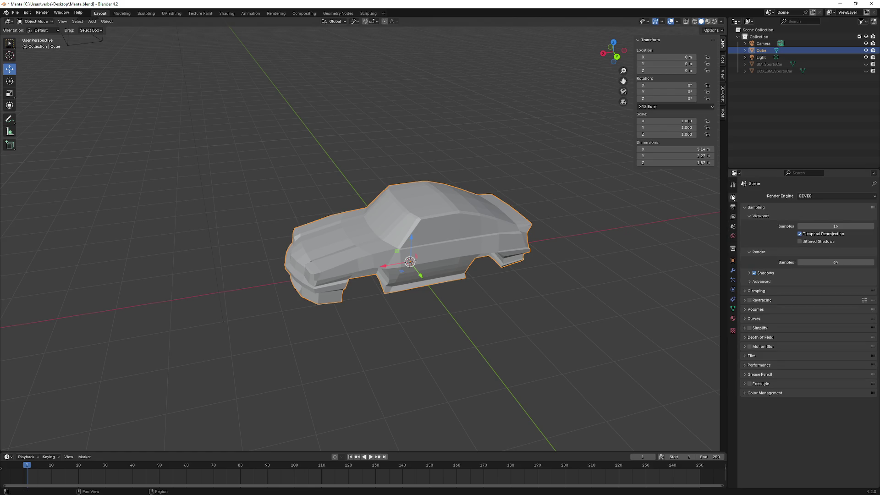
{"action": "mouse_move", "coordinate": [524, 253]}
{"action": "left_mouse_down"}
{"action": "mouse_move", "coordinate": [513, 254]}
{"action": "mouse_move", "coordinate": [496, 233]}
{"action": "left_mouse_up"}
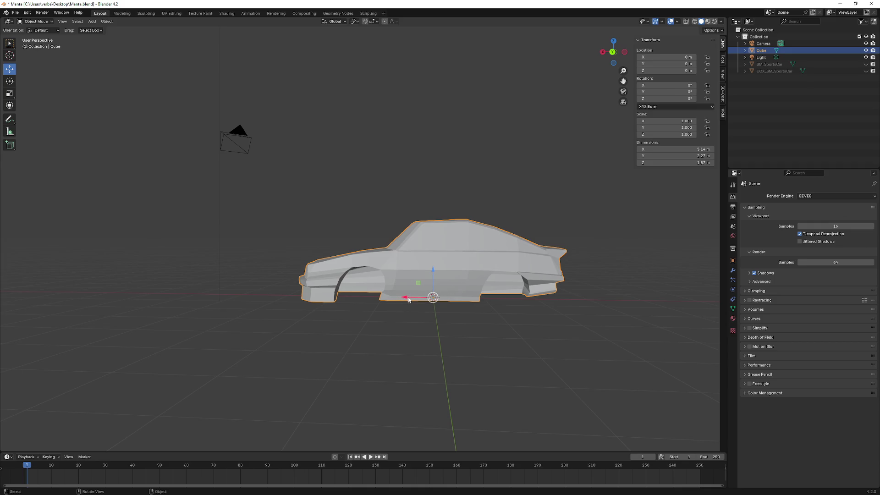
{"action": "right_click", "coordinate": [459, 268]}
{"action": "mouse_move", "coordinate": [456, 270]}
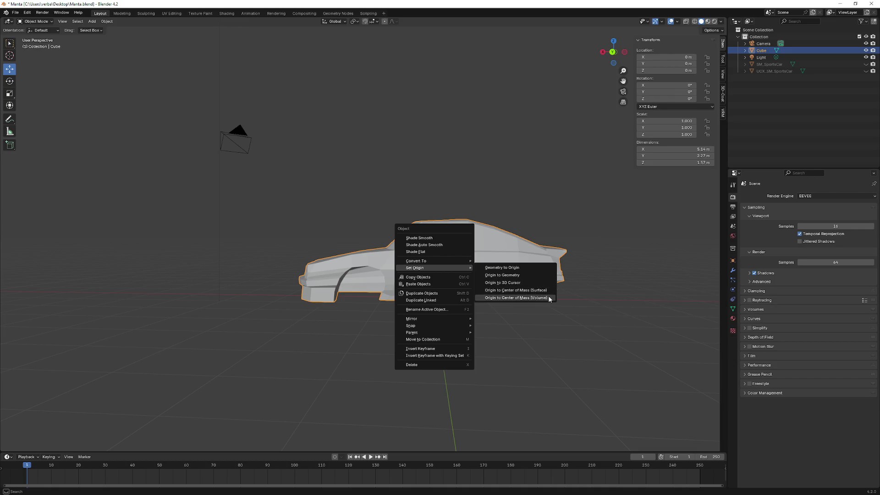
{"action": "left_click", "coordinate": [547, 292]}
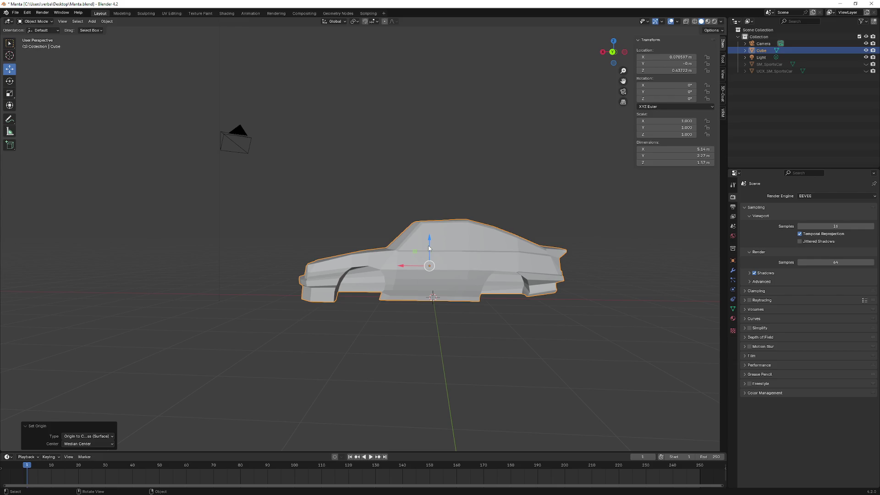
{"action": "mouse_move", "coordinate": [429, 249]}
{"action": "left_mouse_down"}
{"action": "mouse_move", "coordinate": [301, 249]}
{"action": "mouse_move", "coordinate": [319, 227]}
{"action": "mouse_move", "coordinate": [451, 237]}
{"action": "mouse_move", "coordinate": [409, 241]}
{"action": "left_mouse_up"}
{"action": "key", "text": "ctrl+z"}
{"action": "right_click", "coordinate": [461, 278]}
{"action": "mouse_move", "coordinate": [458, 275]}
{"action": "left_click", "coordinate": [538, 306]}
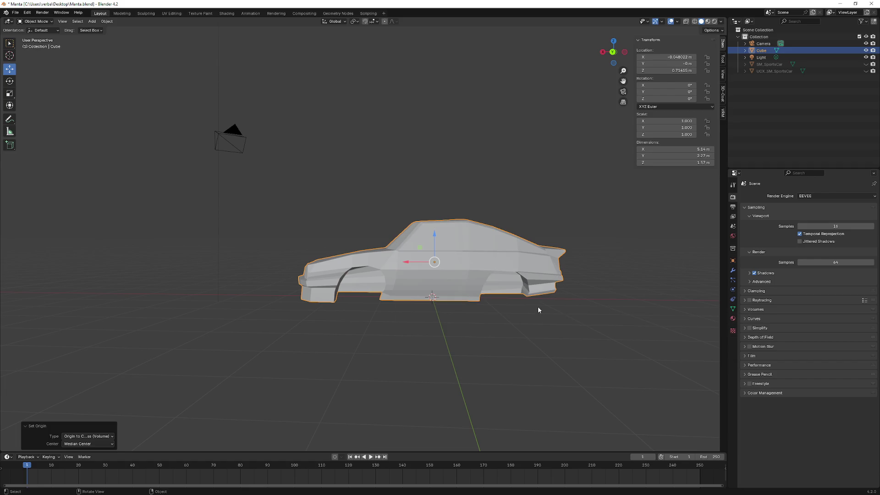
{"action": "left_click_drag", "start_coordinate": [478, 274], "coordinate": [459, 270]}
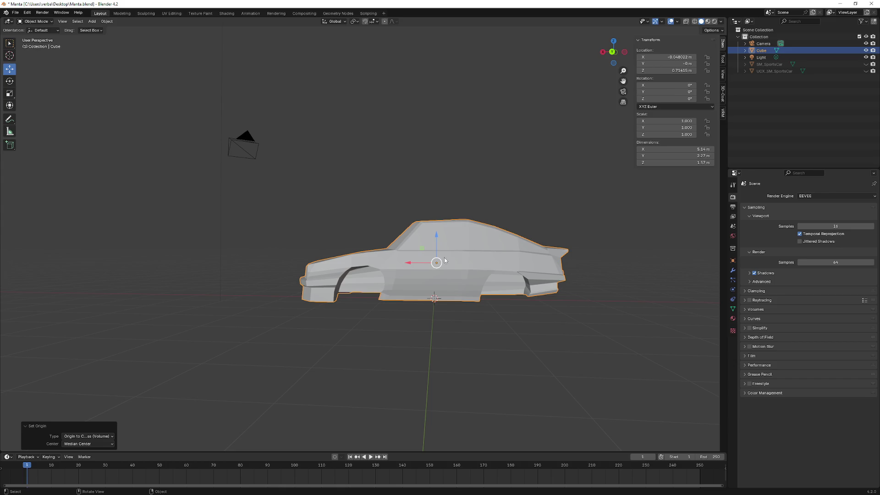
{"action": "left_click_drag", "start_coordinate": [453, 266], "coordinate": [457, 260]}
{"action": "key", "text": "ctrl+z"}
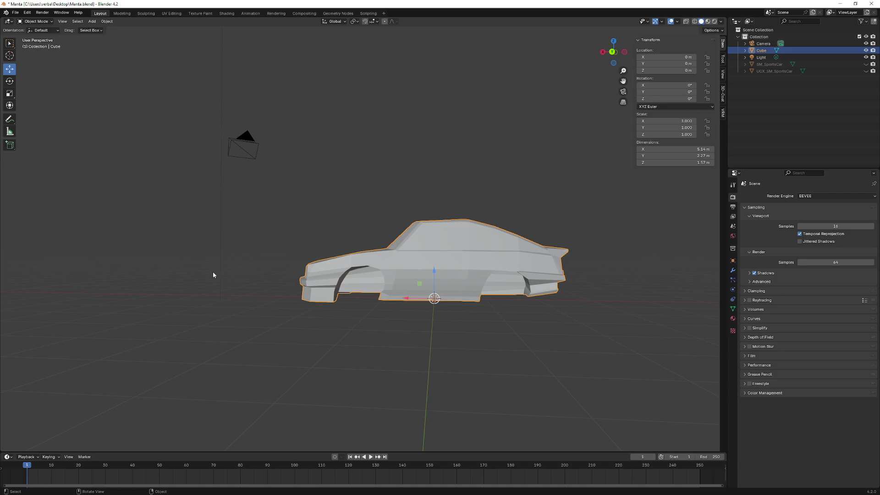
{"action": "left_click_drag", "start_coordinate": [206, 275], "coordinate": [270, 279]}
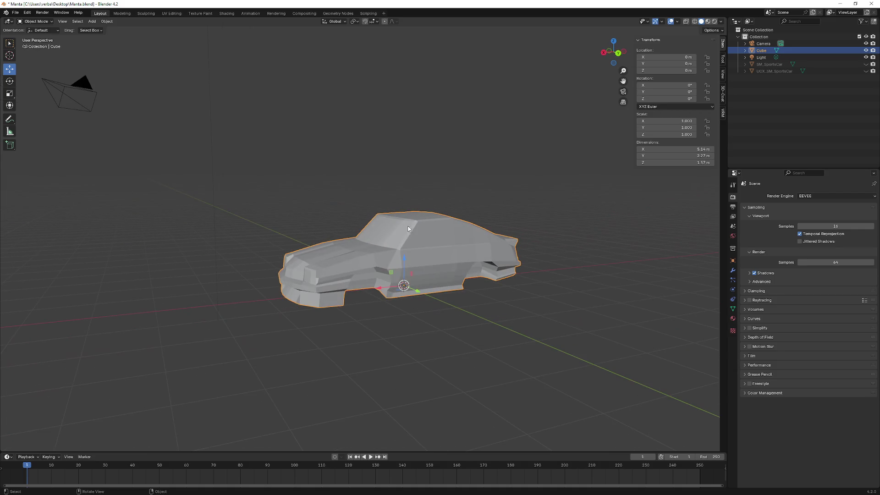
Unhide SM_SportsCar, keep its UCX collision mesh hidden, and clear the sports car's scale
{"action": "left_click", "coordinate": [865, 65]}
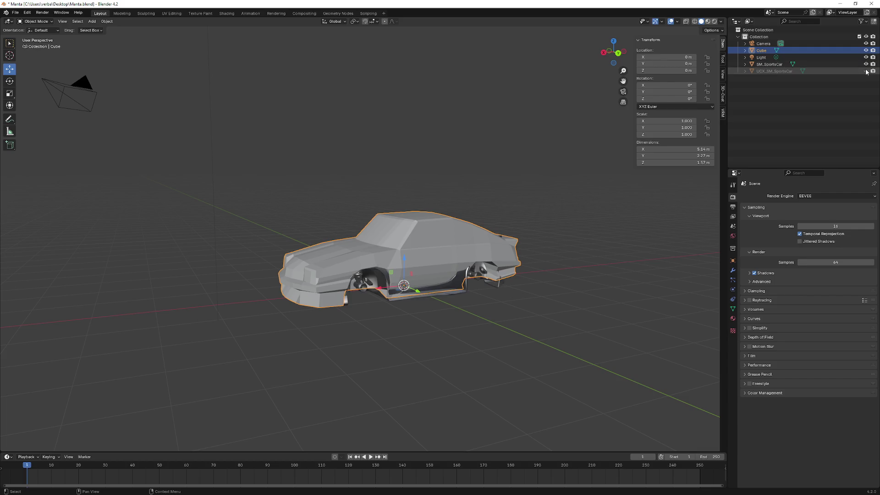
{"action": "left_click", "coordinate": [865, 71]}
{"action": "left_click", "coordinate": [866, 71]}
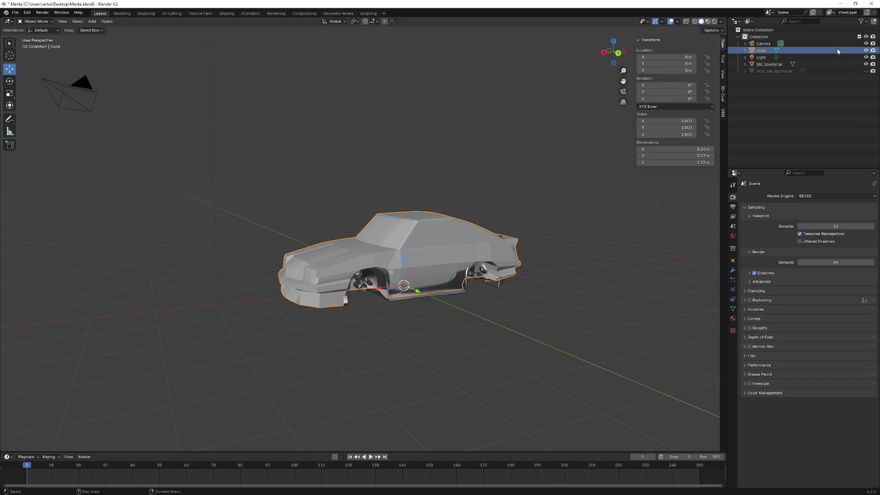
{"action": "left_click", "coordinate": [818, 65]}
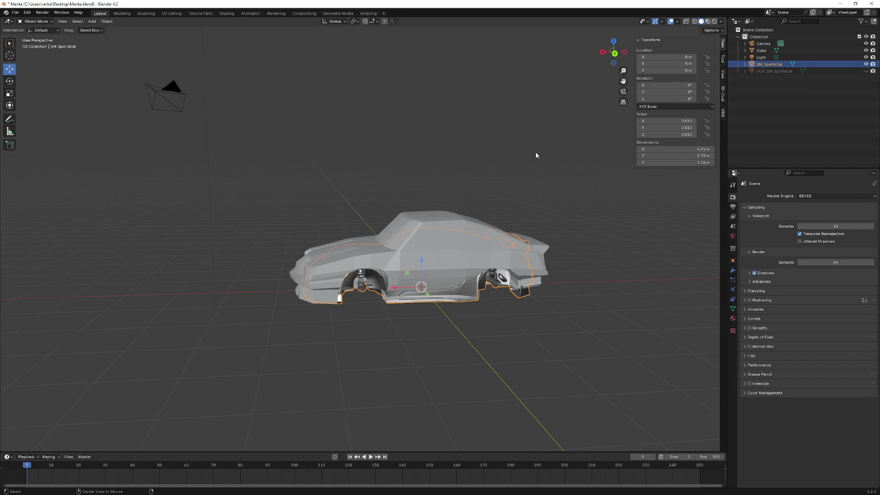
{"action": "key", "text": "alt+s"}
Select the Manta Cube body, frame it in view and clear its scale
{"action": "right_click", "coordinate": [357, 202]}
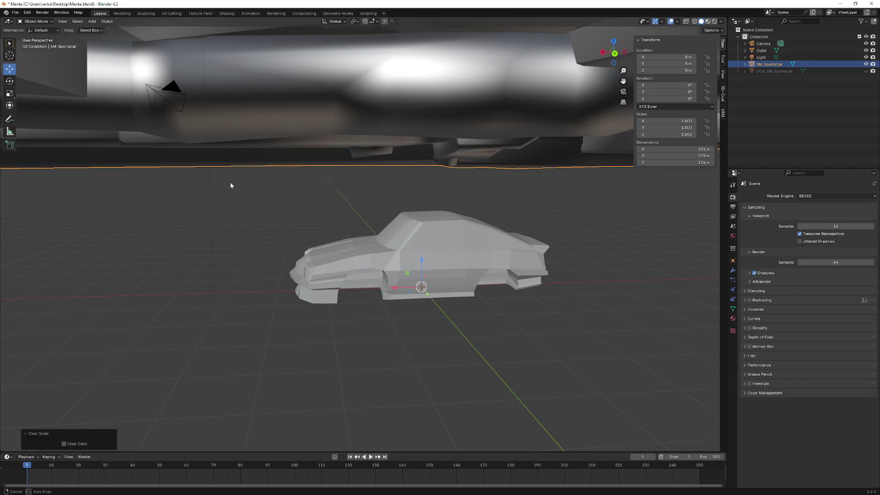
{"action": "scroll", "coordinate": [259, 174], "scroll_direction": "up", "scroll_amount": 10}
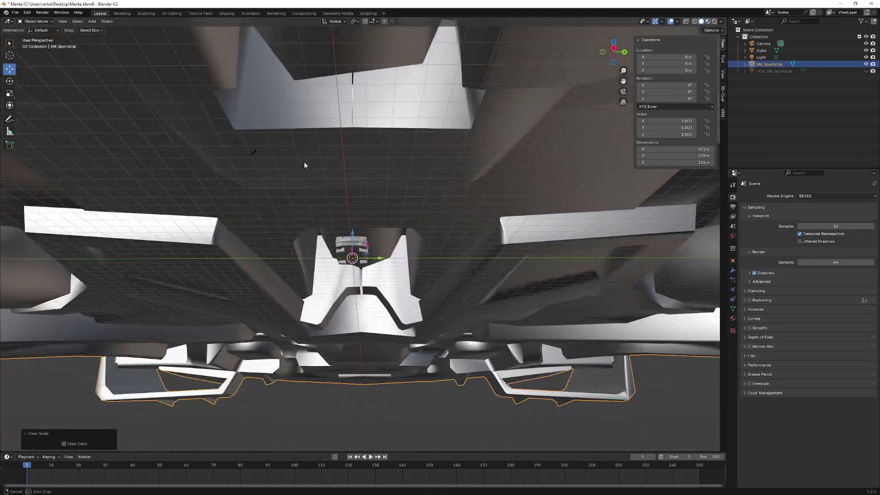
{"action": "scroll", "coordinate": [304, 175], "scroll_direction": "down", "scroll_amount": 5}
{"action": "mouse_move", "coordinate": [304, 174]}
{"action": "left_mouse_down"}
{"action": "mouse_move", "coordinate": [336, 139]}
{"action": "mouse_move", "coordinate": [386, 144]}
{"action": "mouse_move", "coordinate": [426, 151]}
{"action": "mouse_move", "coordinate": [447, 179]}
{"action": "mouse_move", "coordinate": [488, 179]}
{"action": "mouse_move", "coordinate": [473, 191]}
{"action": "mouse_move", "coordinate": [486, 154]}
{"action": "mouse_move", "coordinate": [431, 188]}
{"action": "mouse_move", "coordinate": [207, 189]}
{"action": "mouse_move", "coordinate": [285, 195]}
{"action": "mouse_move", "coordinate": [338, 214]}
{"action": "left_mouse_up"}
{"action": "scroll", "coordinate": [454, 173], "scroll_direction": "down", "scroll_amount": 5}
{"action": "scroll", "coordinate": [463, 179], "scroll_direction": "down", "scroll_amount": 3}
{"action": "left_click", "coordinate": [342, 238]}
{"action": "key", "text": "KP_Decimal"}
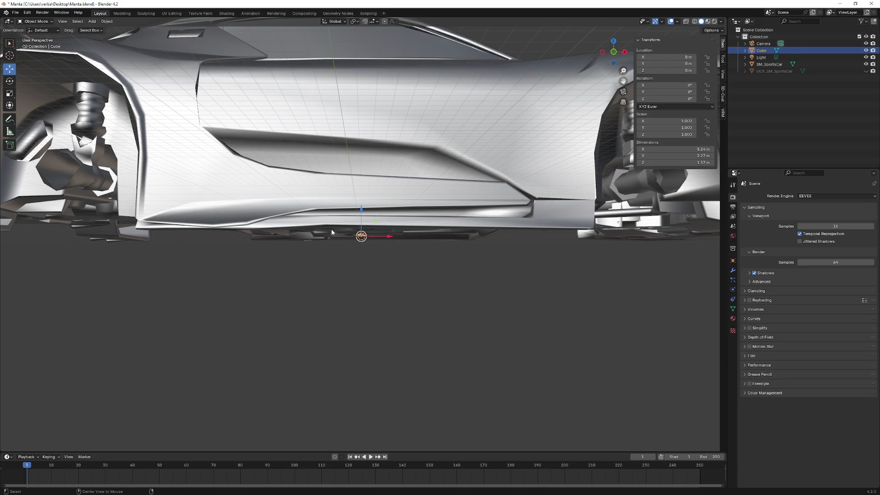
{"action": "key", "text": "alt+s"}
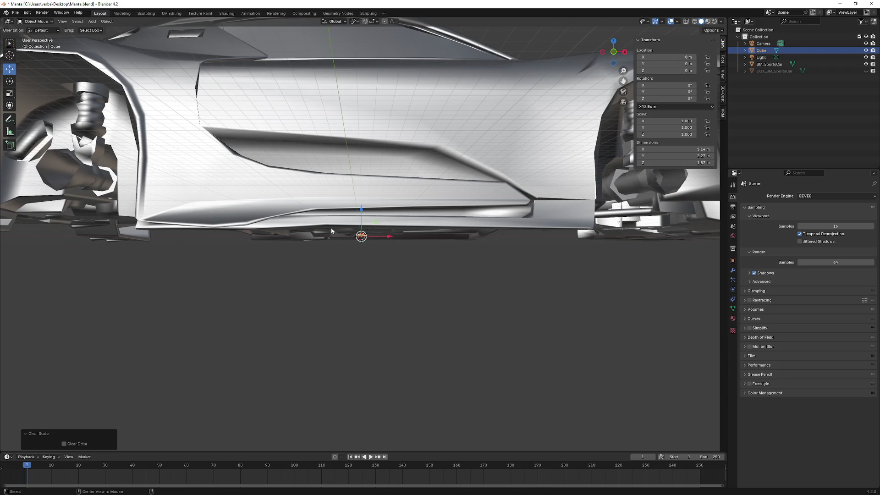
Clear SM_SportsCar's scale, undo it, and show the Collection properties
{"action": "mouse_move", "coordinate": [330, 225]}
{"action": "left_mouse_down"}
{"action": "mouse_move", "coordinate": [295, 215]}
{"action": "mouse_move", "coordinate": [176, 230]}
{"action": "mouse_move", "coordinate": [193, 213]}
{"action": "mouse_move", "coordinate": [187, 226]}
{"action": "mouse_move", "coordinate": [216, 225]}
{"action": "left_mouse_up"}
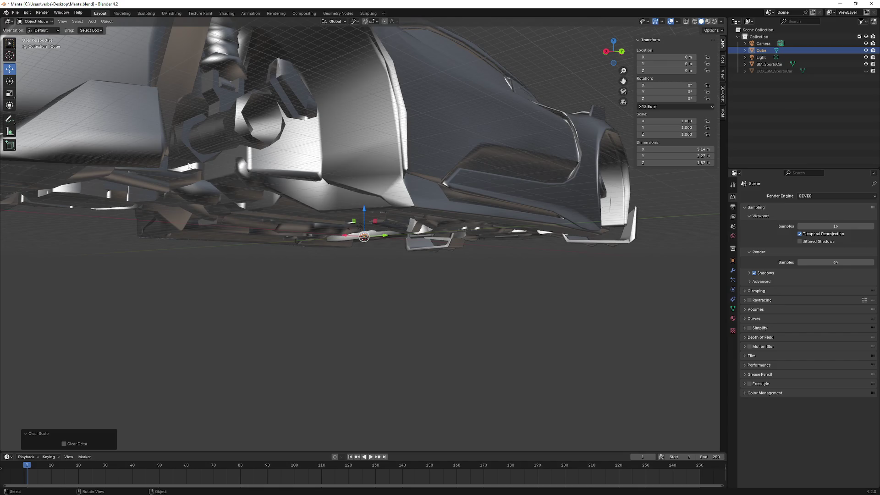
{"action": "left_click", "coordinate": [288, 188]}
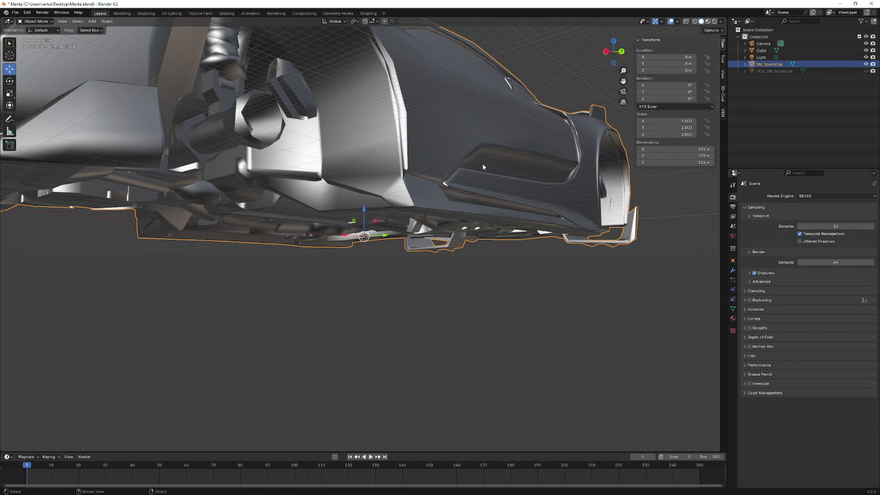
{"action": "key", "text": "alt+s"}
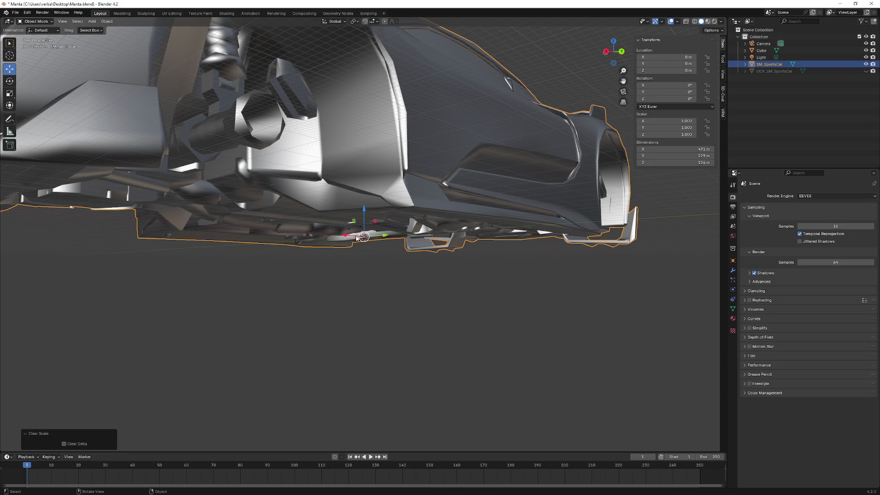
{"action": "key", "text": "ctrl+z"}
{"action": "key", "text": "ctrl+z"}
{"action": "key", "text": "ctrl+z"}
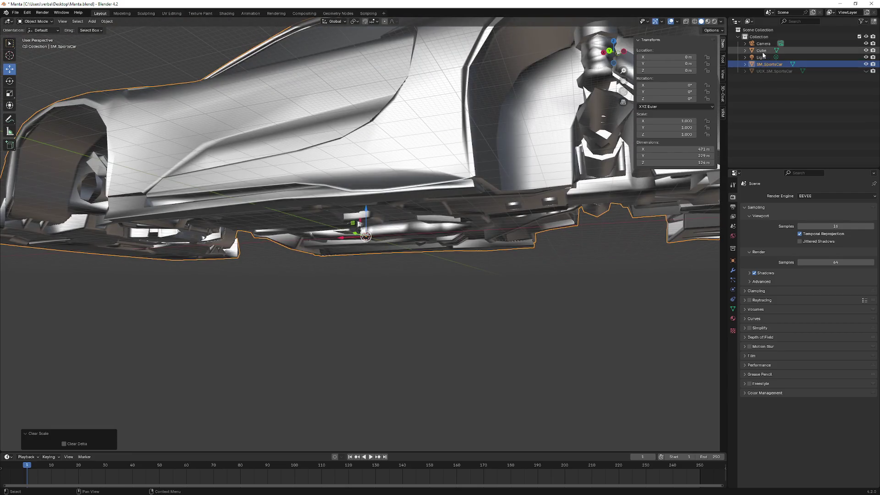
{"action": "scroll", "coordinate": [440, 194], "scroll_direction": "down", "scroll_amount": 2}
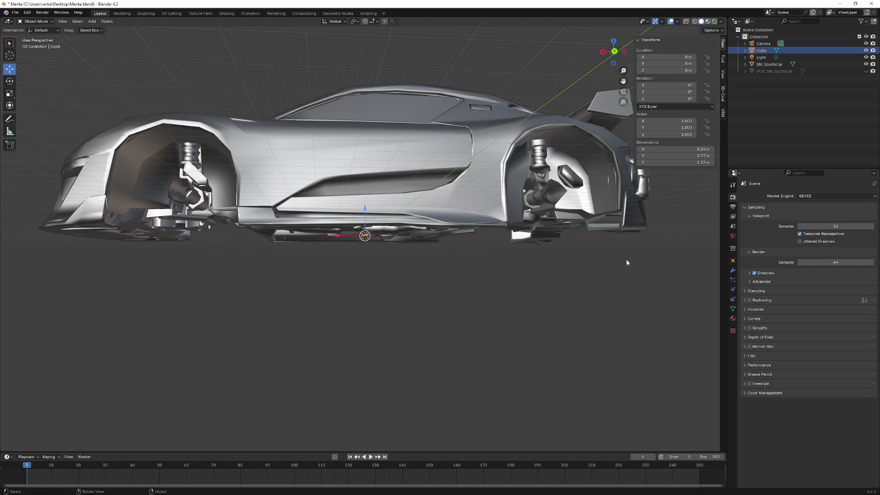
{"action": "left_click", "coordinate": [732, 250]}
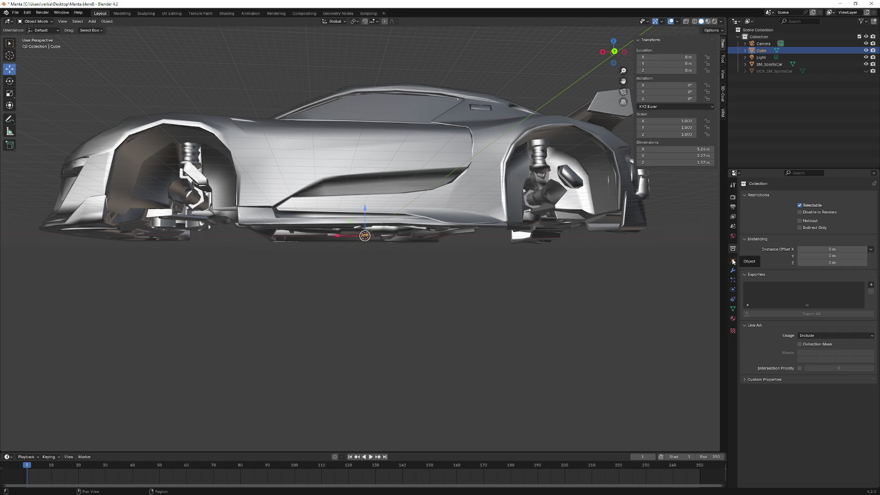
Set the Cube's scale to 100 on X, Y and Z in Object properties
{"action": "left_click", "coordinate": [733, 261]}
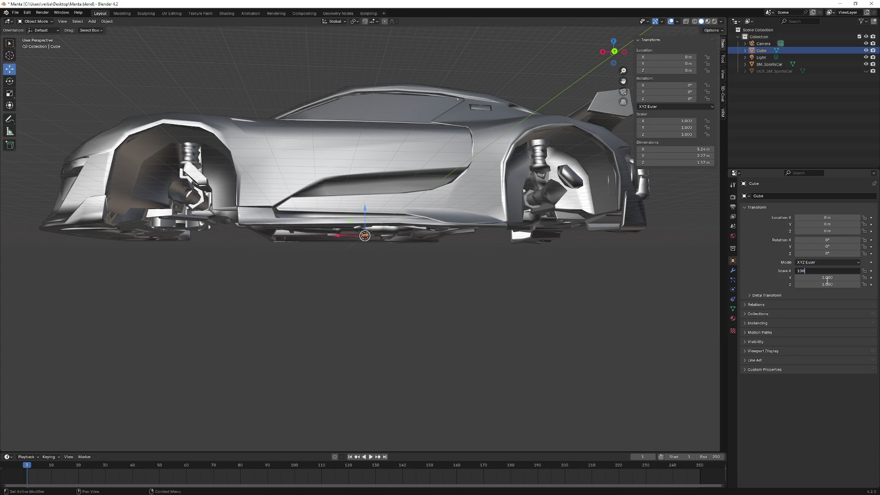
{"action": "key", "text": "Return"}
{"action": "double_click", "coordinate": [831, 283]}
{"action": "type", "text": "100"}
{"action": "key", "text": "Return"}
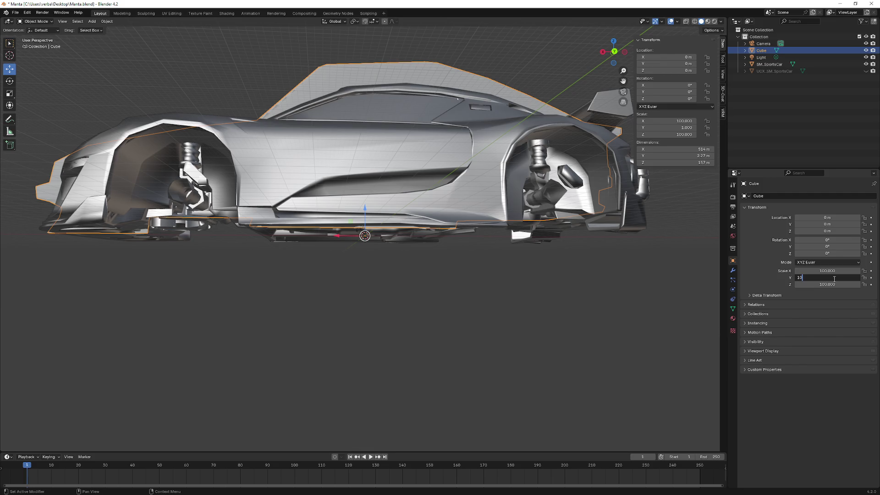
{"action": "type", "text": "0.000"}
{"action": "key", "text": "Return"}
{"action": "scroll", "coordinate": [320, 225], "scroll_direction": "down", "scroll_amount": 10}
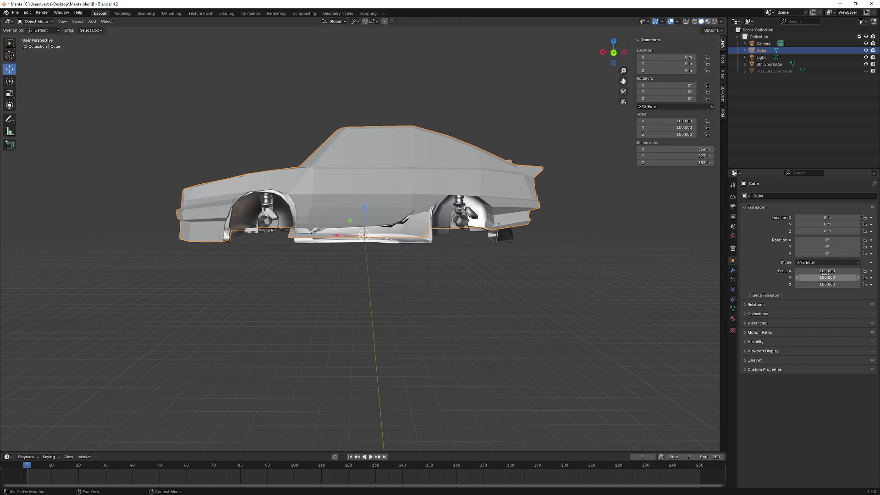
Apply the Cube's scale with Ctrl+A so it reads 1.000
{"action": "right_click", "coordinate": [380, 158]}
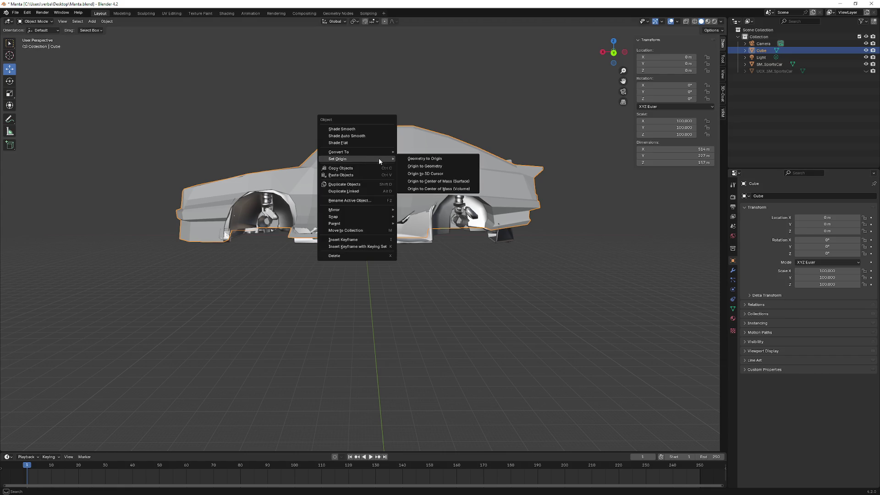
{"action": "left_click_drag", "start_coordinate": [401, 168], "coordinate": [391, 174]}
{"action": "key", "text": "n"}
{"action": "key", "text": "n"}
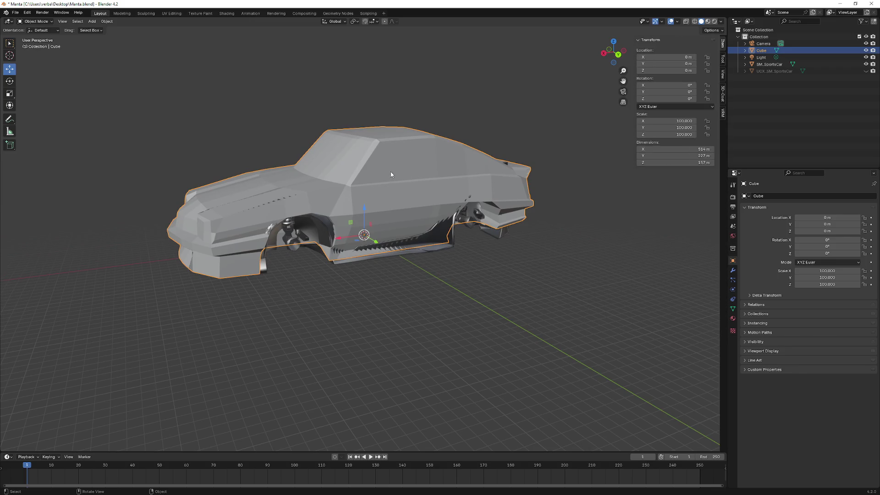
{"action": "right_click", "coordinate": [390, 171]}
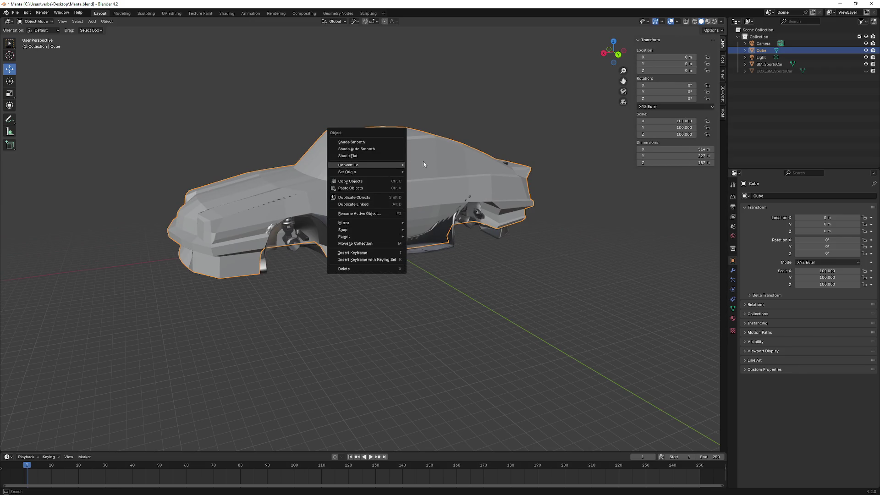
{"action": "key", "text": "Escape"}
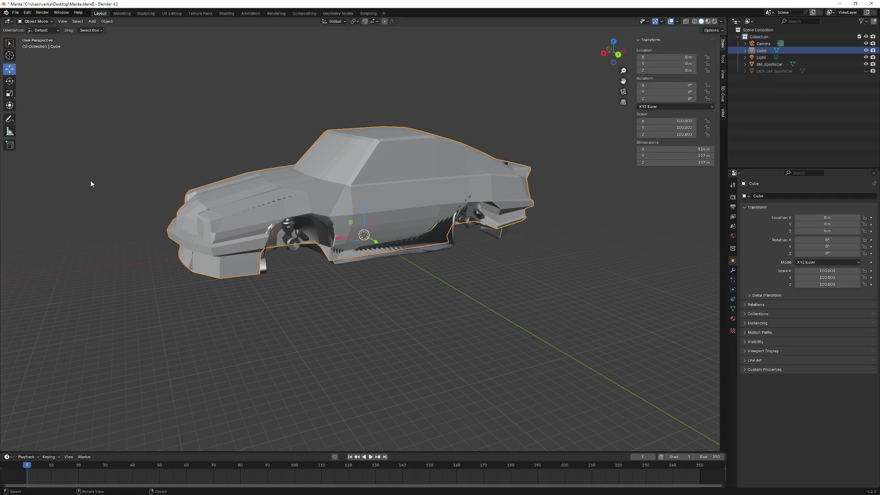
{"action": "right_click", "coordinate": [91, 184]}
{"action": "key", "text": "Escape"}
{"action": "key", "text": "ctrl+a"}
{"action": "left_click", "coordinate": [247, 214]}
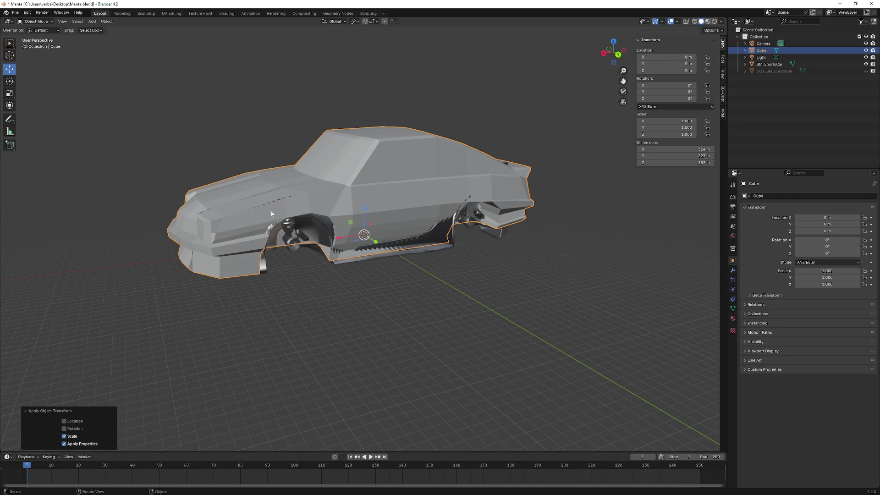
{"action": "mouse_move", "coordinate": [300, 196]}
{"action": "left_mouse_down"}
{"action": "mouse_move", "coordinate": [257, 161]}
{"action": "mouse_move", "coordinate": [385, 156]}
{"action": "left_mouse_up"}
Export the scene as FBX, overwriting Manta.fbx in the ProjectApex Content folder
{"action": "left_click", "coordinate": [16, 12]}
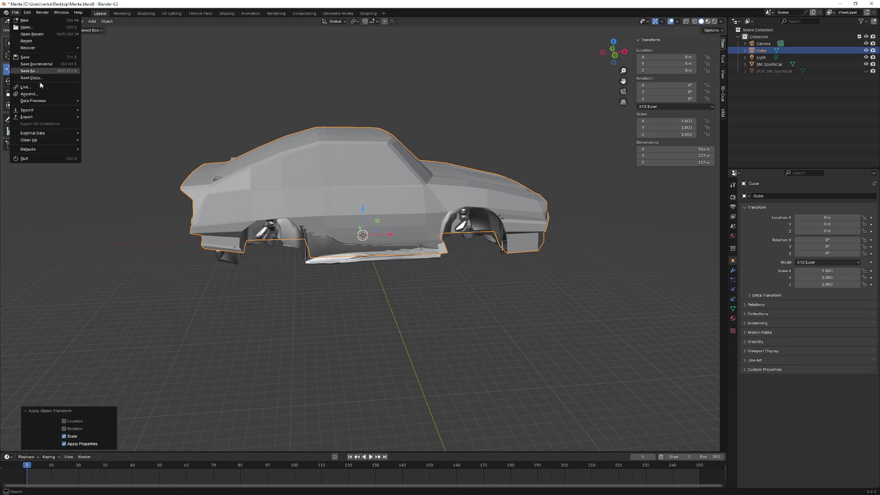
{"action": "mouse_move", "coordinate": [46, 117]}
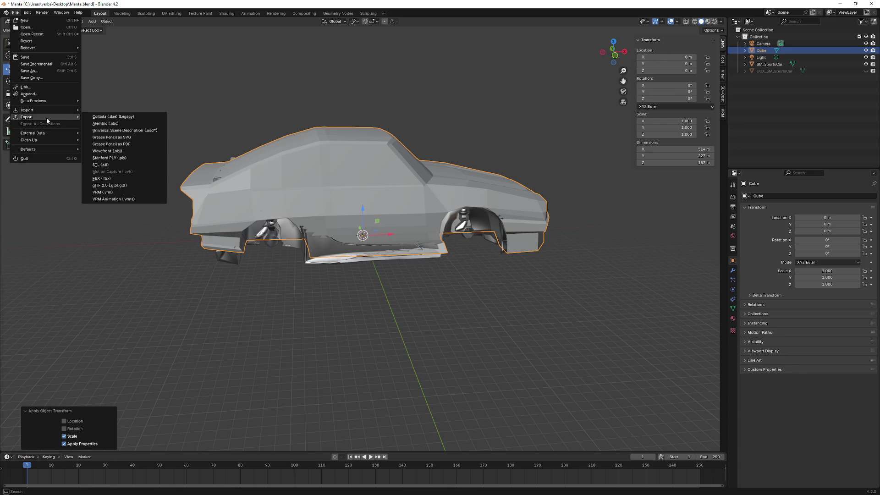
{"action": "left_click", "coordinate": [131, 180]}
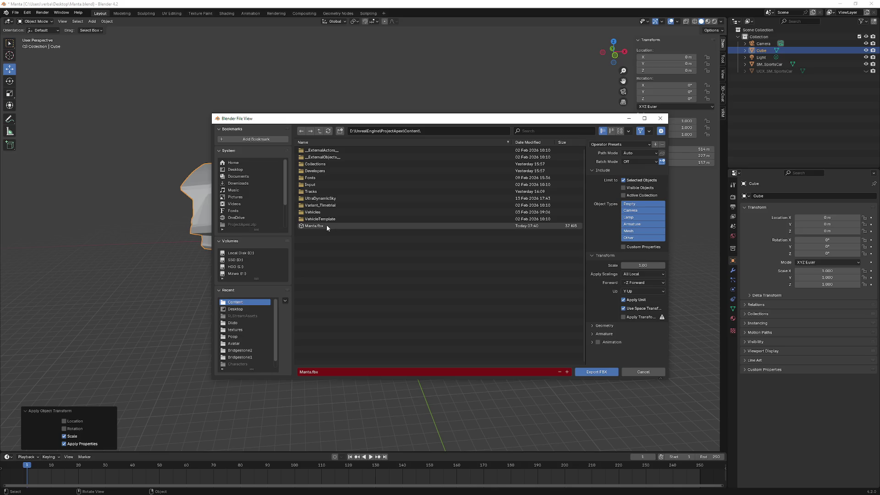
{"action": "double_click", "coordinate": [326, 224]}
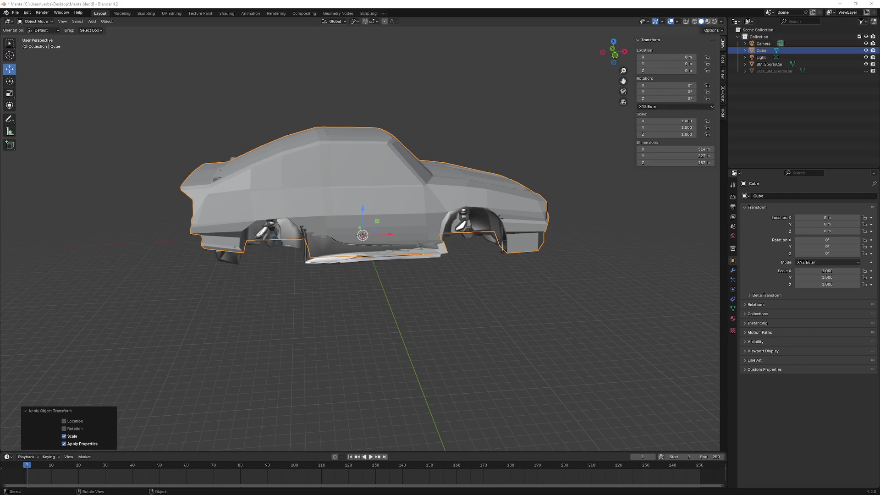
{"action": "key", "text": "alt+Tab"}
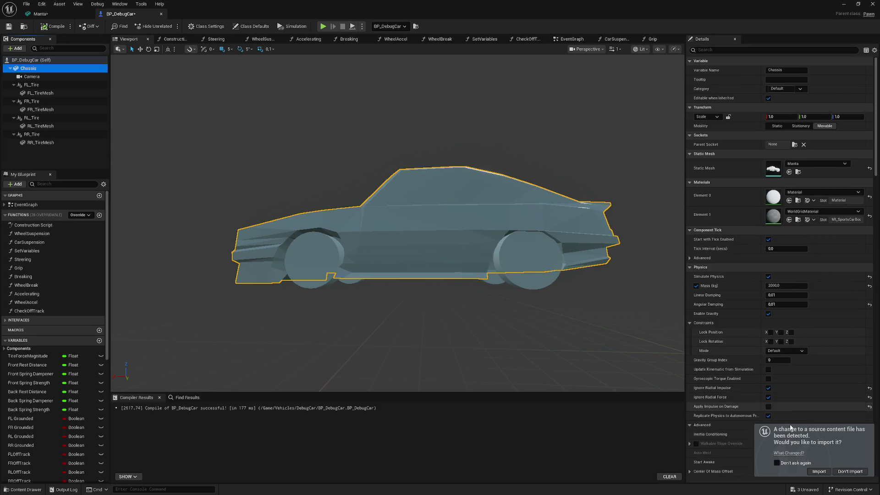
Accept the Manta reimport prompt and import Manta.fbx into Content, overriding the existing asset
{"action": "left_click", "coordinate": [818, 471]}
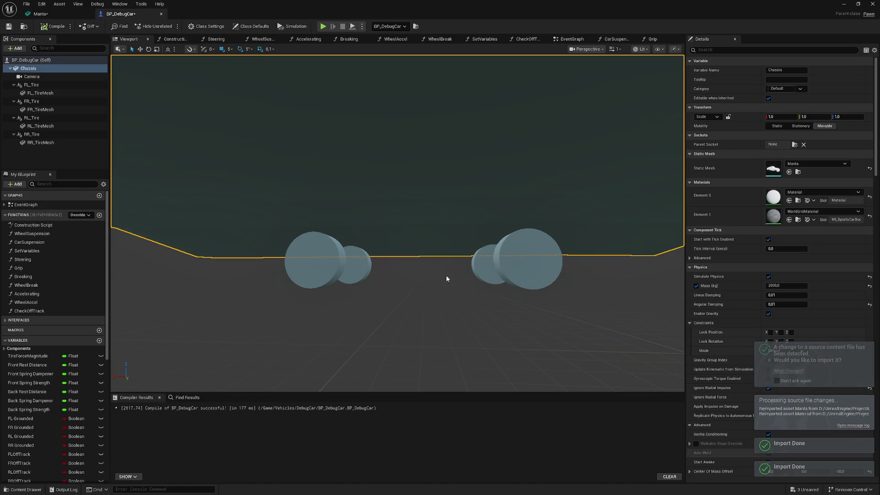
{"action": "key", "text": "alt+Tab"}
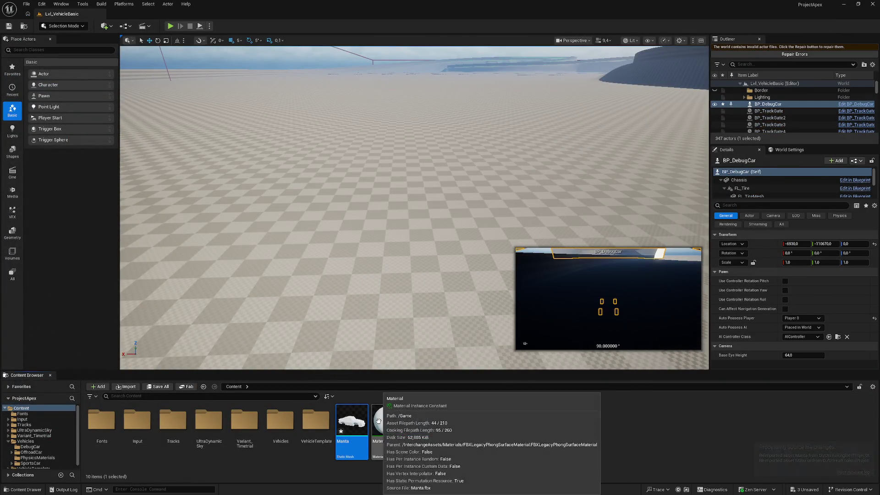
{"action": "left_click", "coordinate": [126, 386]}
{"action": "left_click", "coordinate": [188, 173]}
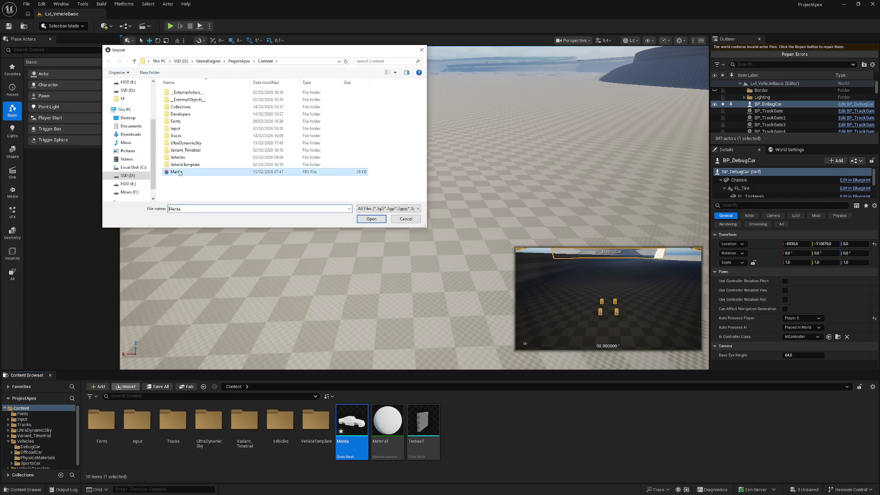
{"action": "double_click", "coordinate": [188, 173]}
{"action": "left_click", "coordinate": [467, 264]}
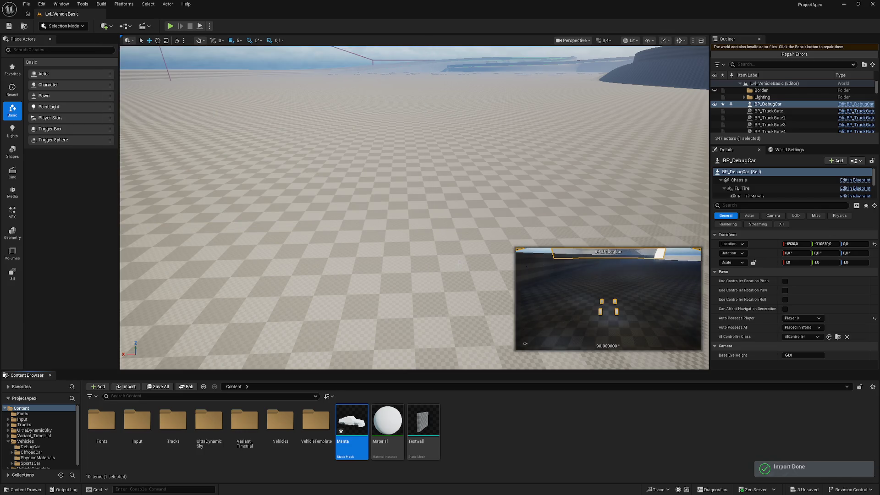
Import Manta.fbx again, confirming the override and running the import
{"action": "left_click", "coordinate": [126, 386]}
{"action": "double_click", "coordinate": [188, 173]}
{"action": "left_click", "coordinate": [494, 264]}
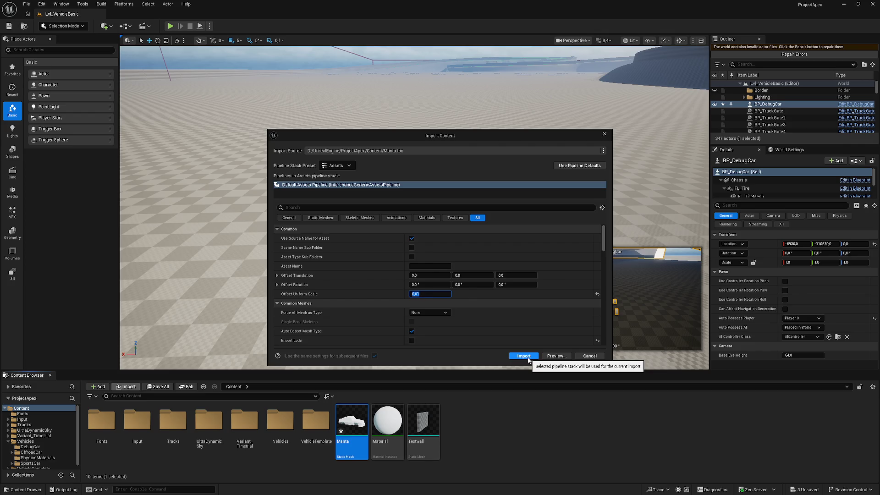
{"action": "left_click", "coordinate": [525, 357]}
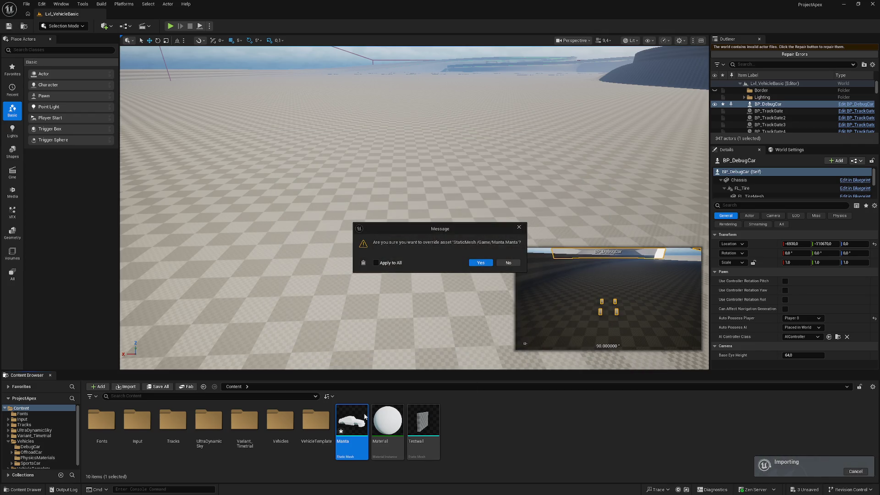
{"action": "left_click", "coordinate": [480, 262]}
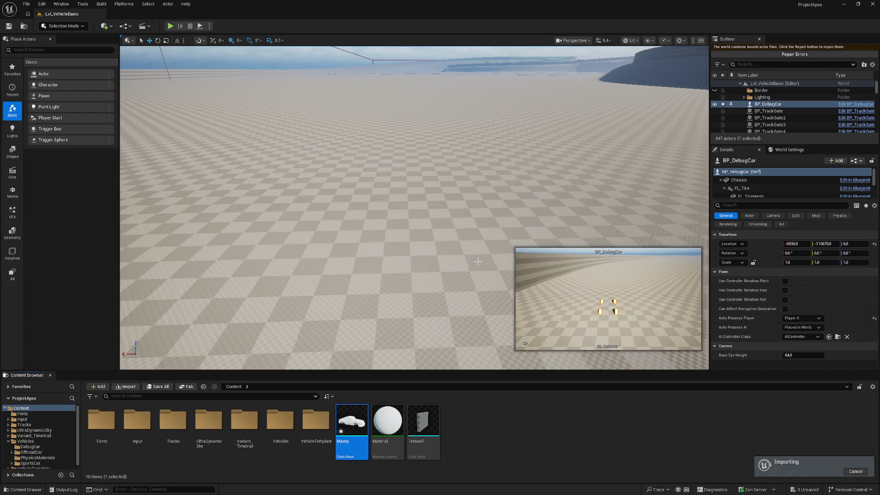
Inspect the reimported Manta mesh from the front, then go back to BP_DebugCar
{"action": "double_click", "coordinate": [358, 423]}
{"action": "mouse_move", "coordinate": [358, 423]}
{"action": "left_mouse_down"}
{"action": "mouse_move", "coordinate": [165, 423]}
{"action": "mouse_move", "coordinate": [137, 184]}
{"action": "mouse_move", "coordinate": [136, 82]}
{"action": "left_mouse_up"}
{"action": "left_click", "coordinate": [125, 15]}
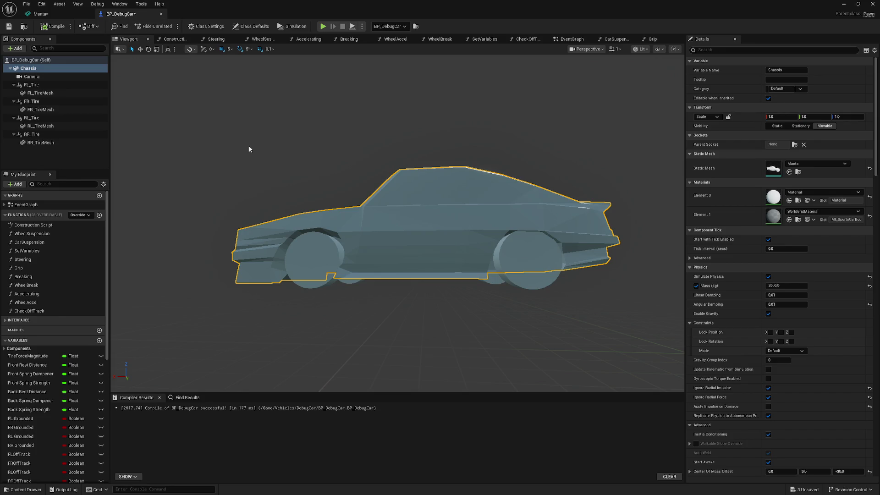
Close the BP_DebugCar blueprint and take the Manta-bodied car for a short test drive
{"action": "left_click", "coordinate": [858, 4]}
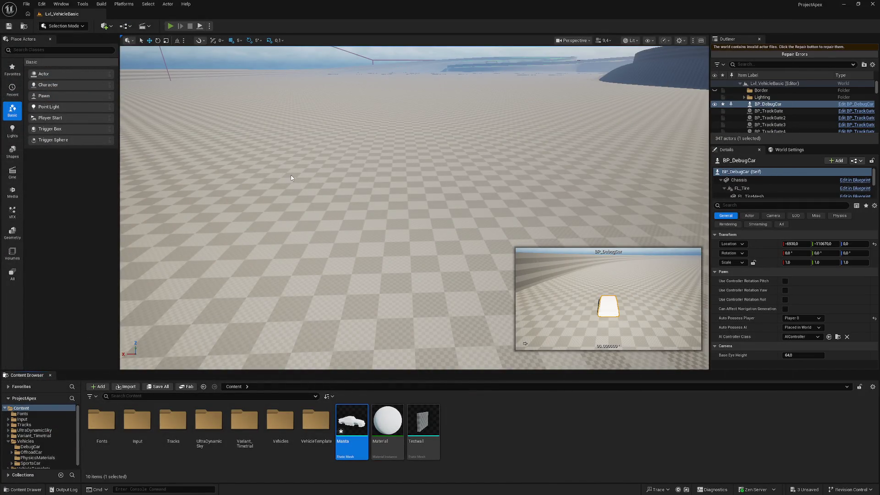
{"action": "key", "text": "alt+p"}
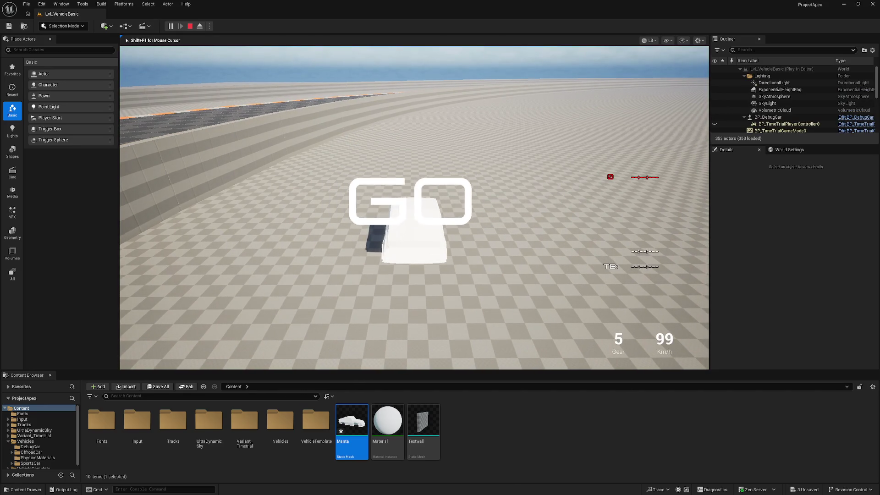
{"action": "key", "text": "Escape"}
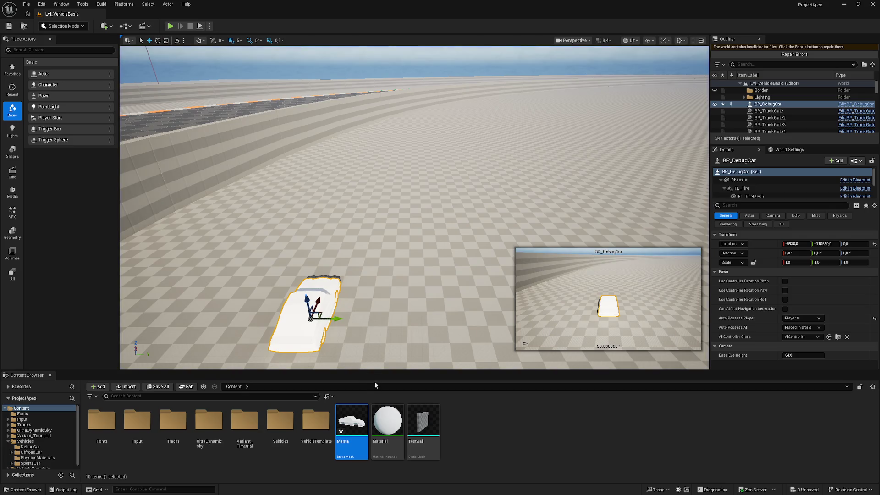
{"action": "double_click", "coordinate": [359, 413]}
Replace the Manta mesh's collision with a simplified box collision and close the mesh editor
{"action": "left_click", "coordinate": [177, 26]}
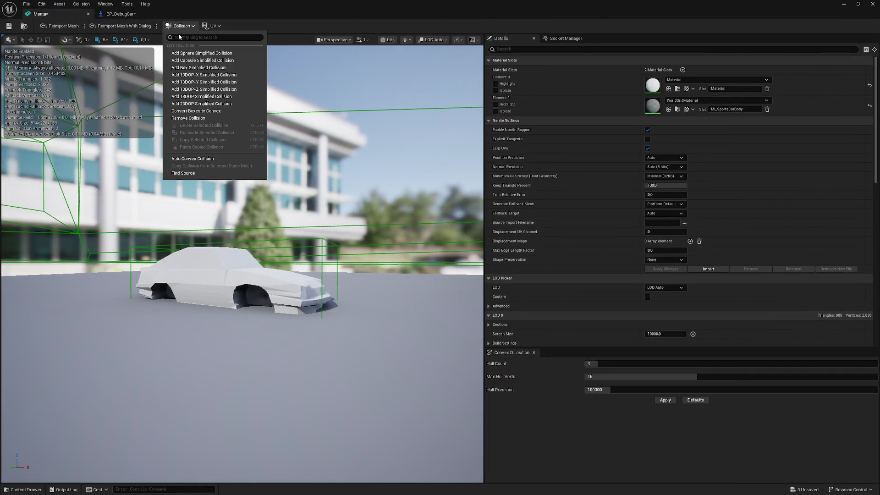
{"action": "left_click", "coordinate": [189, 118]}
{"action": "left_click", "coordinate": [174, 26]}
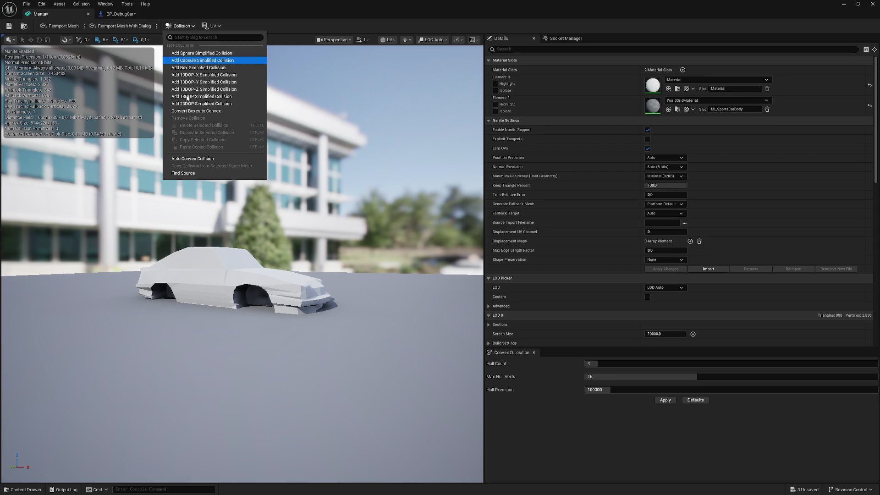
{"action": "left_click", "coordinate": [203, 68]}
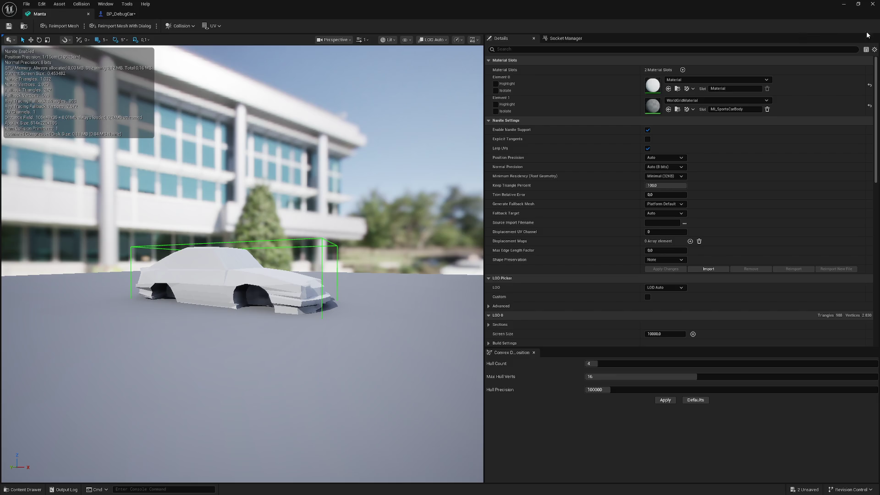
{"action": "left_click", "coordinate": [843, 4]}
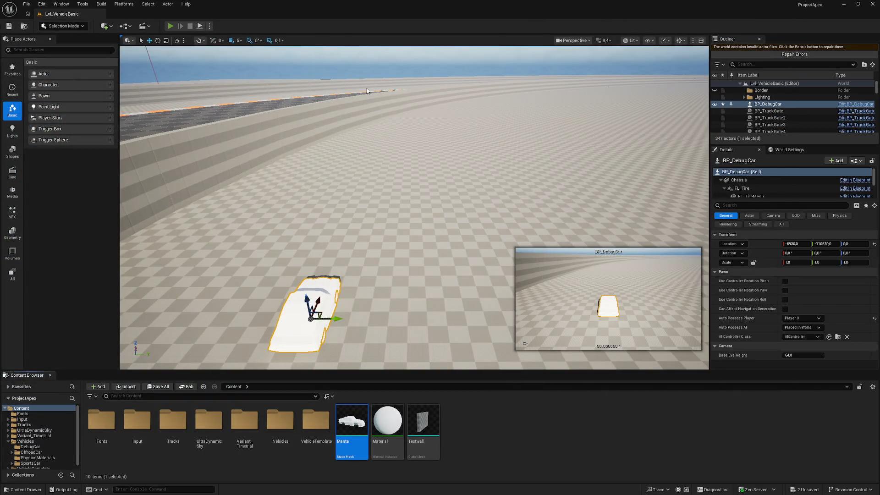
{"action": "key", "text": "alt+p"}
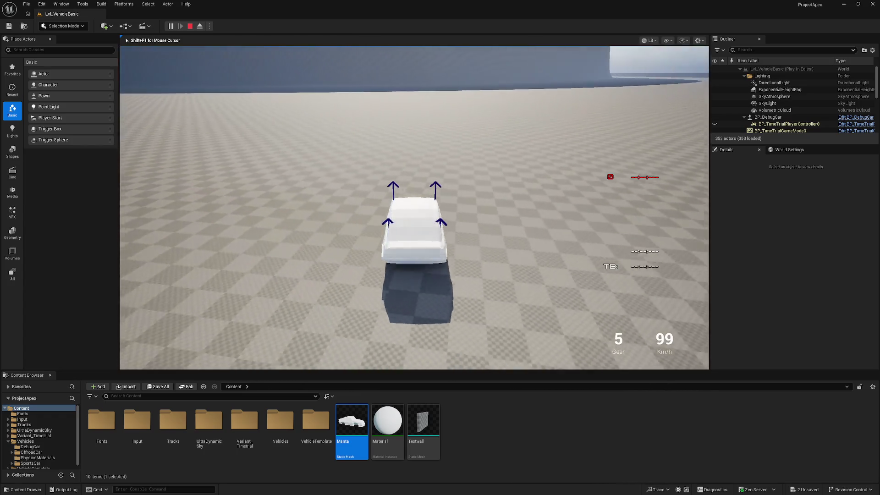
End the test drive and apply the Cube's scale in Blender so it reads 1.000
{"action": "key", "text": "Escape"}
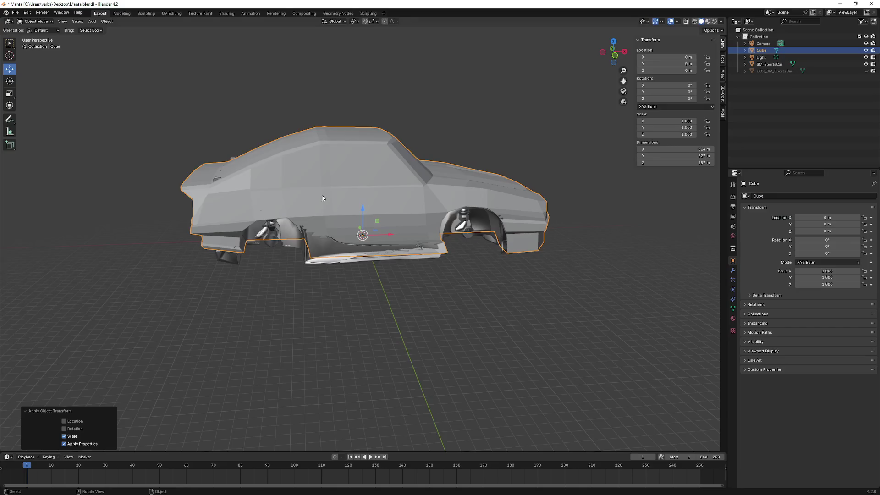
{"action": "key", "text": "ctrl+a"}
{"action": "left_click", "coordinate": [271, 201]}
Orbit the Blender view to see the Manta car from slightly above
{"action": "mouse_move", "coordinate": [166, 157]}
{"action": "left_mouse_down"}
{"action": "mouse_move", "coordinate": [162, 164]}
{"action": "mouse_move", "coordinate": [328, 192]}
{"action": "mouse_move", "coordinate": [316, 198]}
{"action": "mouse_move", "coordinate": [329, 152]}
{"action": "mouse_move", "coordinate": [346, 144]}
{"action": "mouse_move", "coordinate": [392, 152]}
{"action": "mouse_move", "coordinate": [353, 212]}
{"action": "left_mouse_up"}
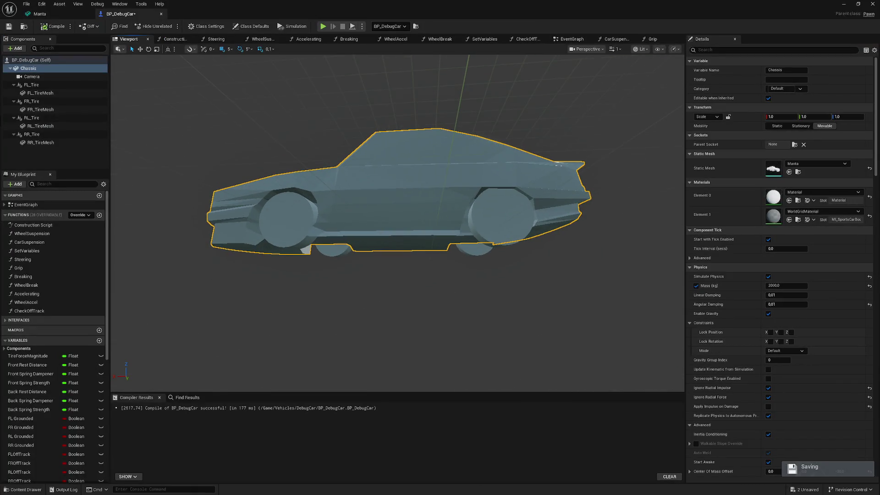
Select the FL_Tire component, then minimize the BP_DebugCar Blueprint editor
{"action": "left_click", "coordinate": [55, 85]}
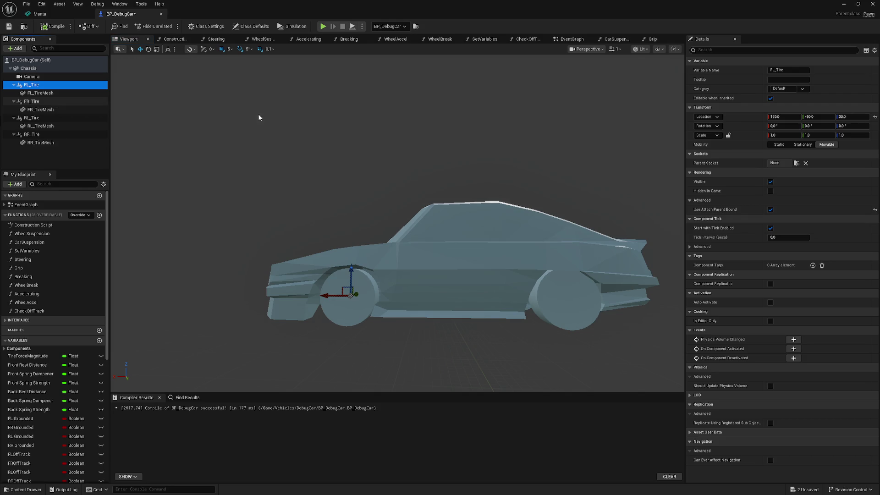
{"action": "left_click", "coordinate": [843, 4]}
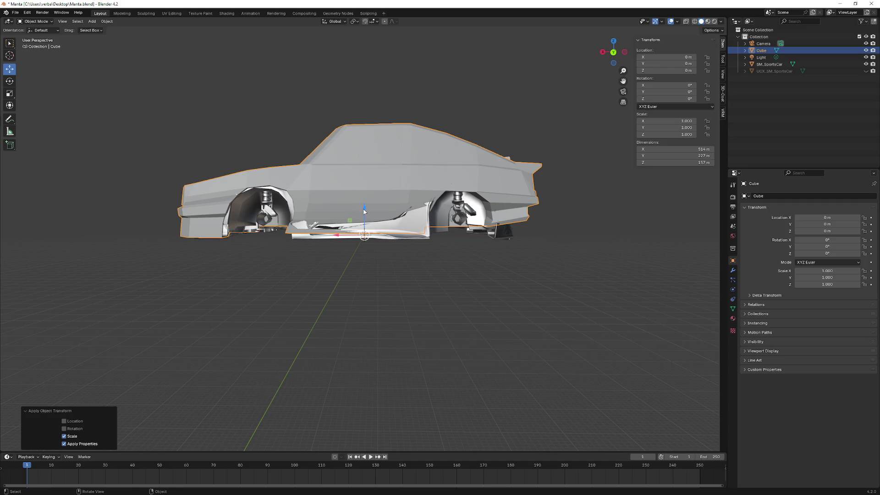
Move the car mesh along Z and check its new position from side and underside views
{"action": "left_click_drag", "start_coordinate": [365, 210], "coordinate": [366, 229]}
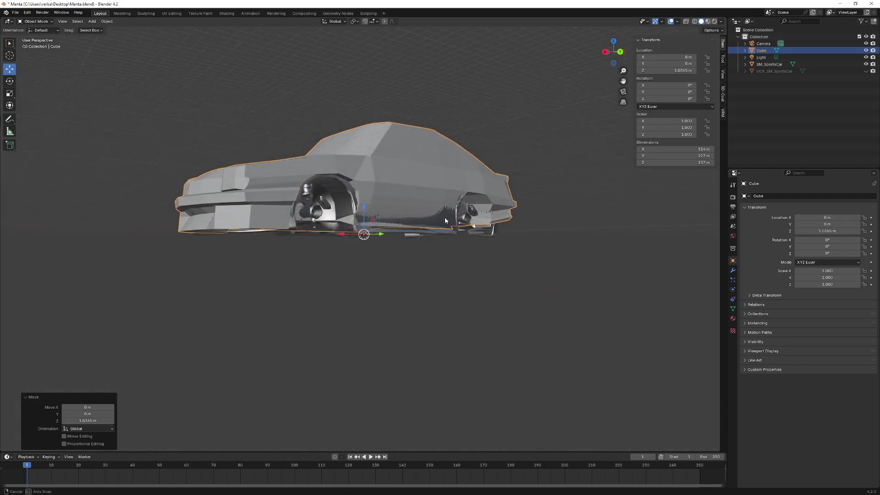
{"action": "left_click_drag", "start_coordinate": [442, 223], "coordinate": [364, 211]}
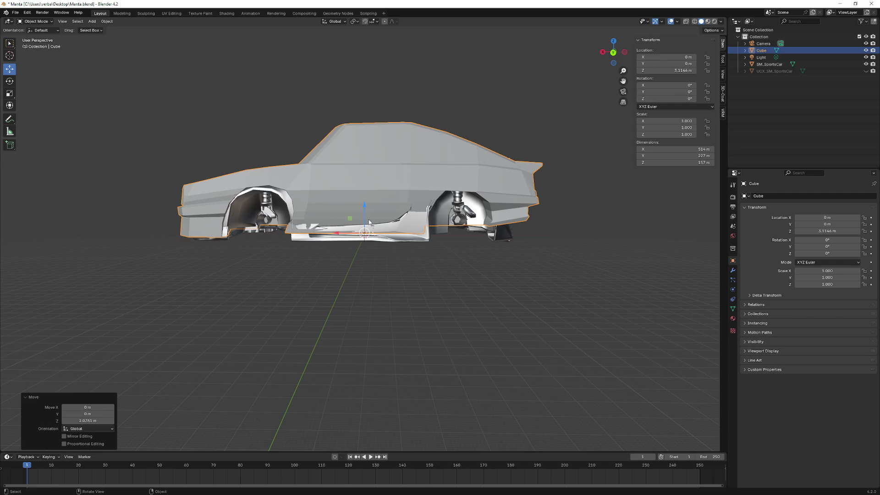
{"action": "mouse_move", "coordinate": [503, 233]}
{"action": "left_mouse_down"}
{"action": "mouse_move", "coordinate": [546, 225]}
{"action": "mouse_move", "coordinate": [557, 199]}
{"action": "mouse_move", "coordinate": [577, 192]}
{"action": "mouse_move", "coordinate": [681, 245]}
{"action": "mouse_move", "coordinate": [548, 233]}
{"action": "mouse_move", "coordinate": [551, 219]}
{"action": "mouse_move", "coordinate": [551, 228]}
{"action": "mouse_move", "coordinate": [540, 215]}
{"action": "left_mouse_up"}
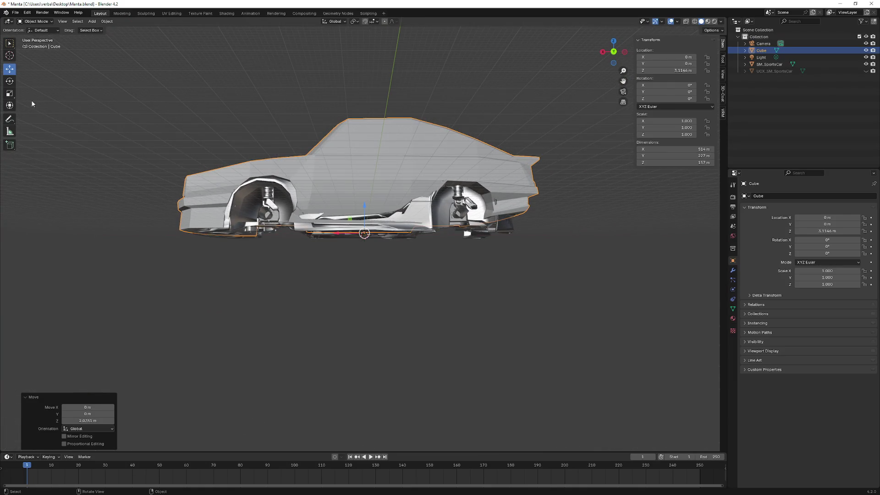
{"action": "mouse_move", "coordinate": [257, 153]}
{"action": "left_mouse_down"}
{"action": "mouse_move", "coordinate": [364, 213]}
{"action": "mouse_move", "coordinate": [303, 188]}
{"action": "left_mouse_up"}
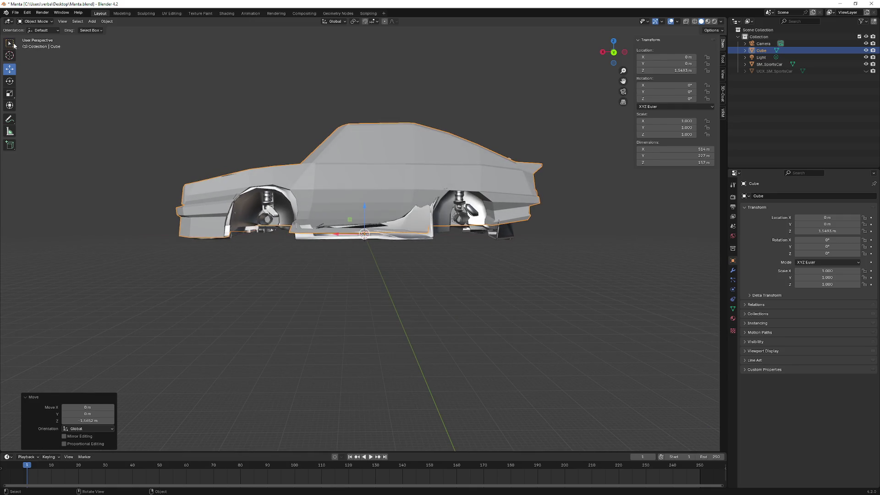
Export the scene as Manta.fbx into the Unreal project's Content folder
{"action": "left_click", "coordinate": [15, 13]}
{"action": "mouse_move", "coordinate": [41, 115]}
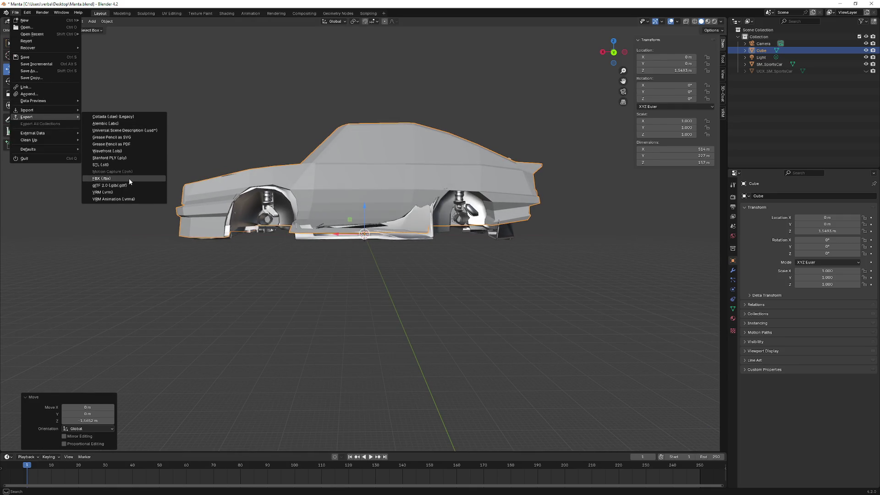
{"action": "left_click", "coordinate": [130, 177]}
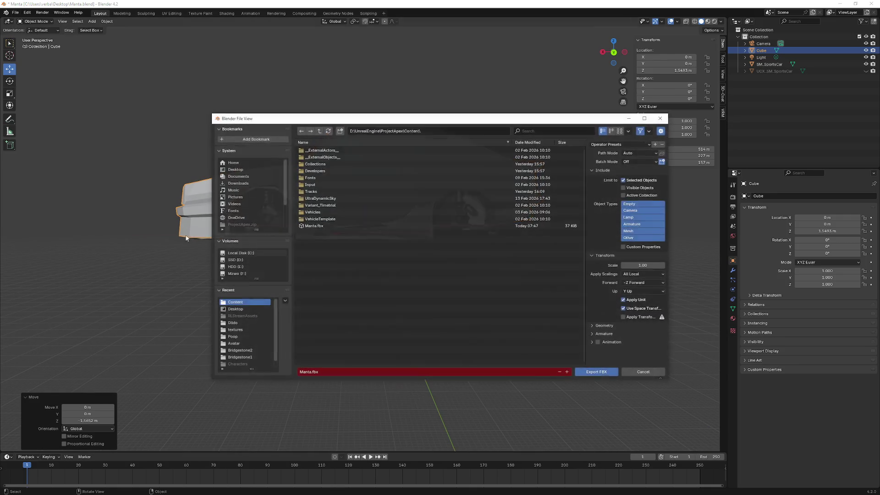
{"action": "left_click", "coordinate": [601, 374]}
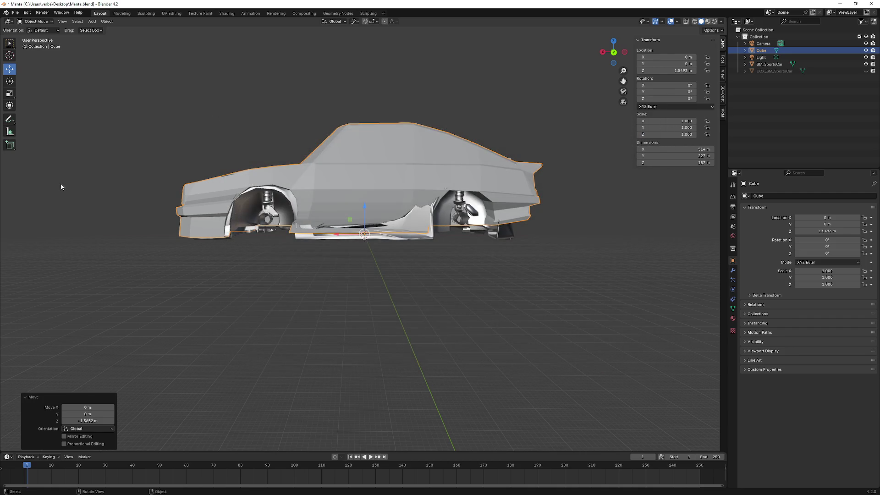
{"action": "key", "text": "alt+Tab"}
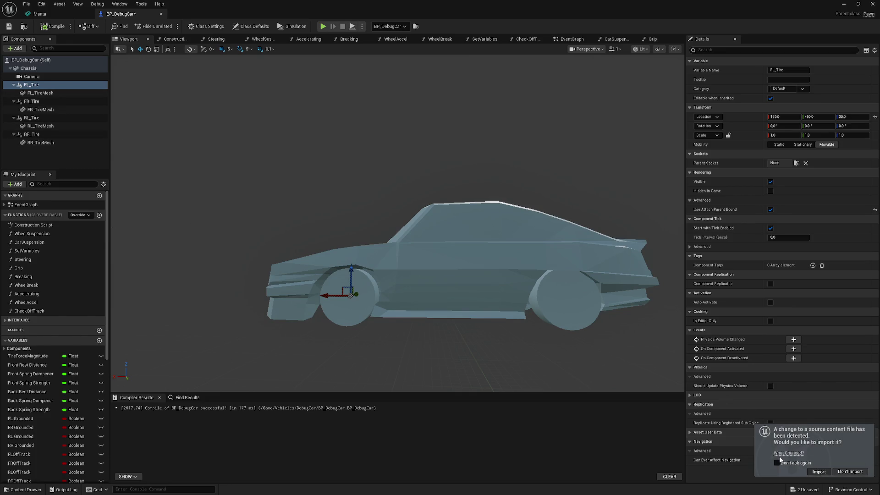
Reimport the changed Manta.fbx source and minimize the BP_DebugCar Blueprint editor
{"action": "left_click", "coordinate": [822, 472]}
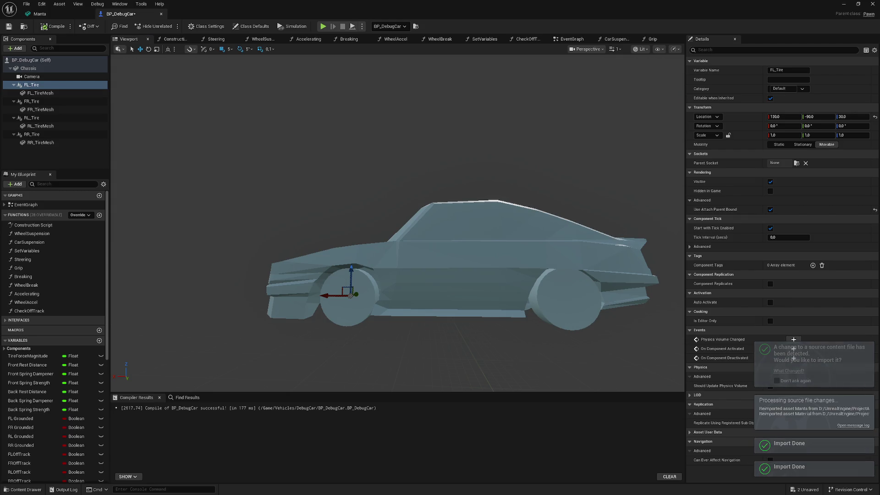
{"action": "mouse_move", "coordinate": [397, 220]}
{"action": "left_mouse_down"}
{"action": "mouse_move", "coordinate": [413, 220]}
{"action": "mouse_move", "coordinate": [362, 220]}
{"action": "left_mouse_up"}
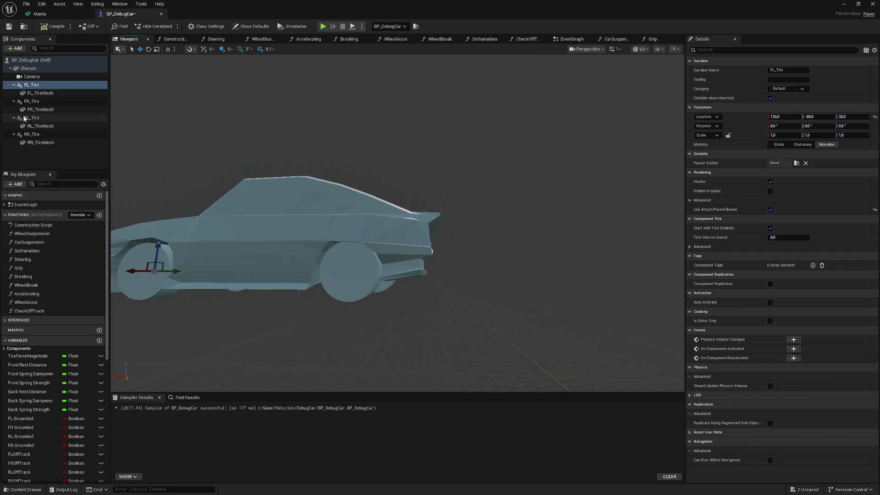
{"action": "left_click", "coordinate": [844, 4]}
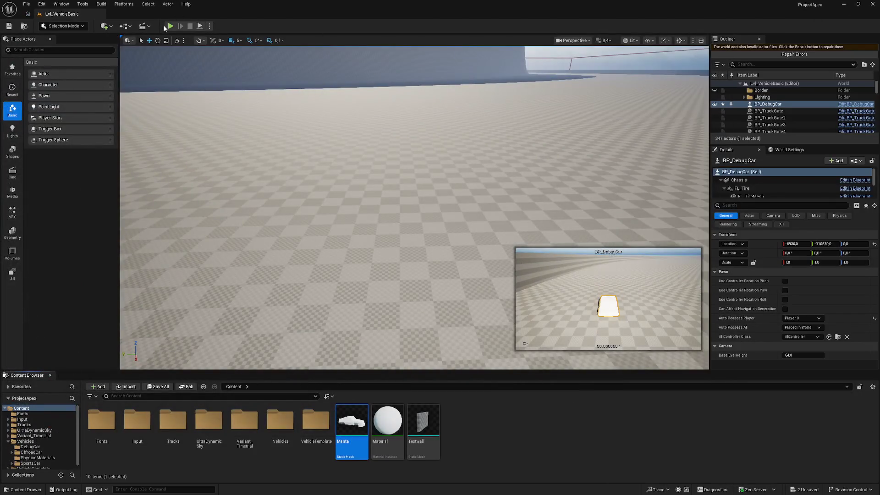
Test-drive the car in the level, then open the Manta mesh asset
{"action": "key", "text": "alt+p"}
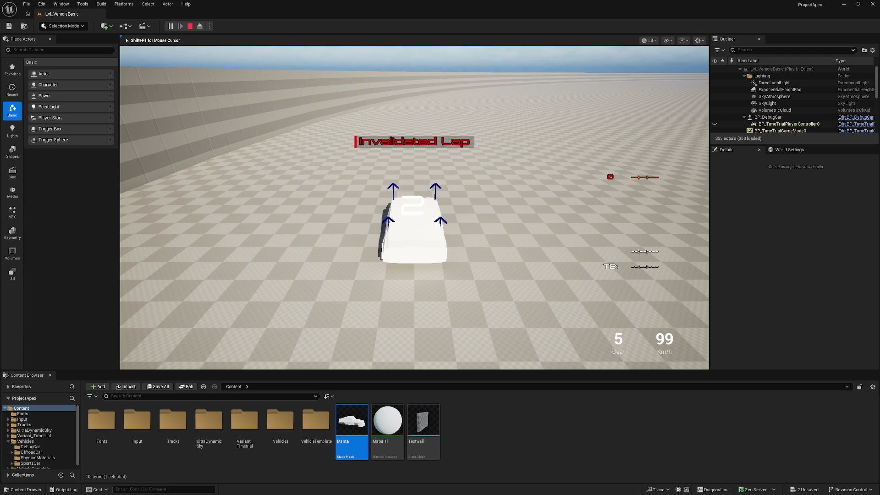
{"action": "key", "text": "Escape"}
{"action": "double_click", "coordinate": [347, 424]}
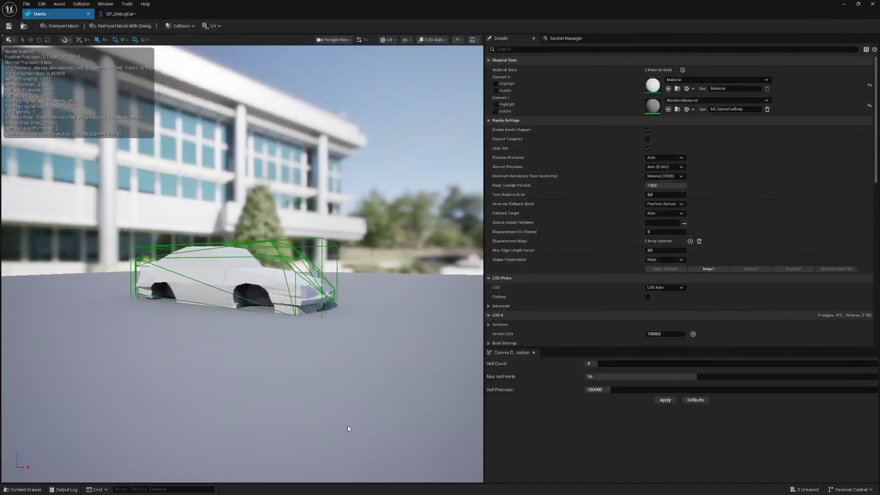
Replace Manta's convex collision hulls with a single box simplified collision and save the mesh
{"action": "left_click", "coordinate": [182, 28]}
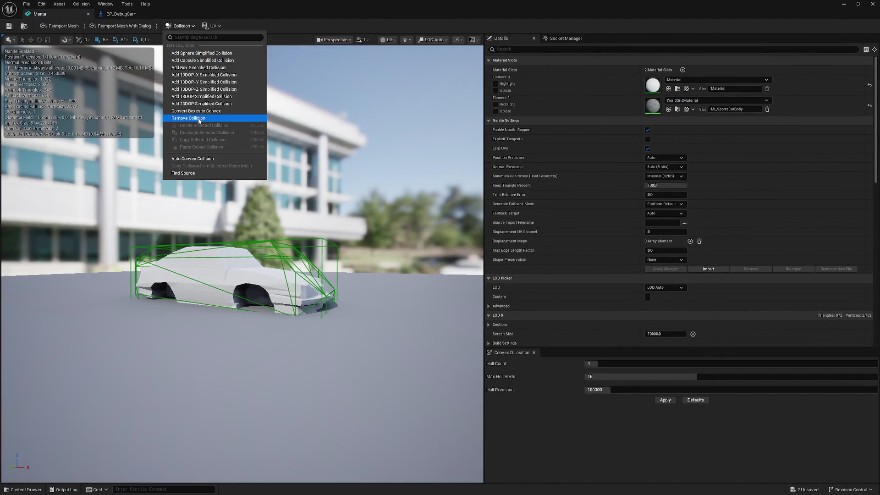
{"action": "left_click", "coordinate": [193, 118]}
{"action": "left_click", "coordinate": [180, 25]}
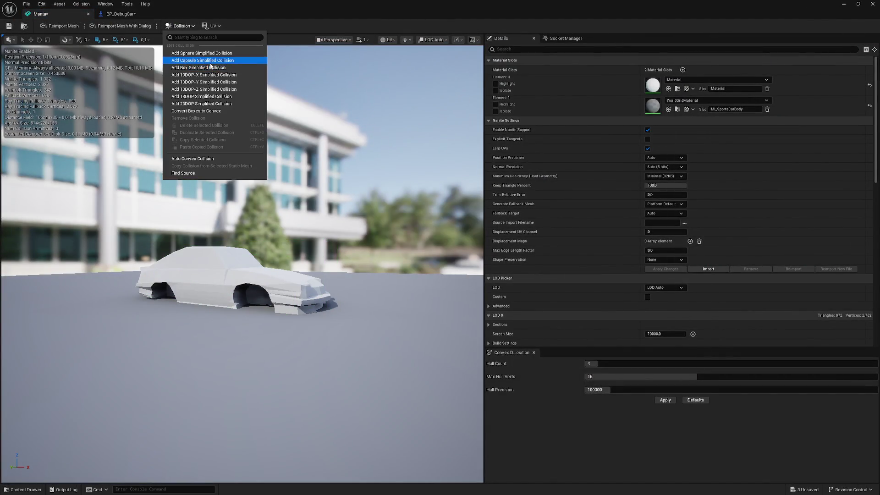
{"action": "left_click", "coordinate": [198, 67]}
{"action": "left_click", "coordinate": [8, 26]}
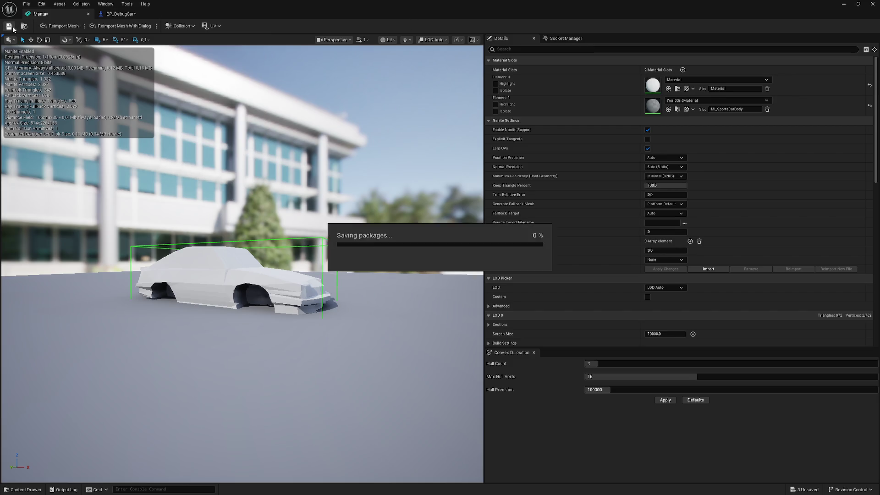
{"action": "left_click", "coordinate": [843, 4]}
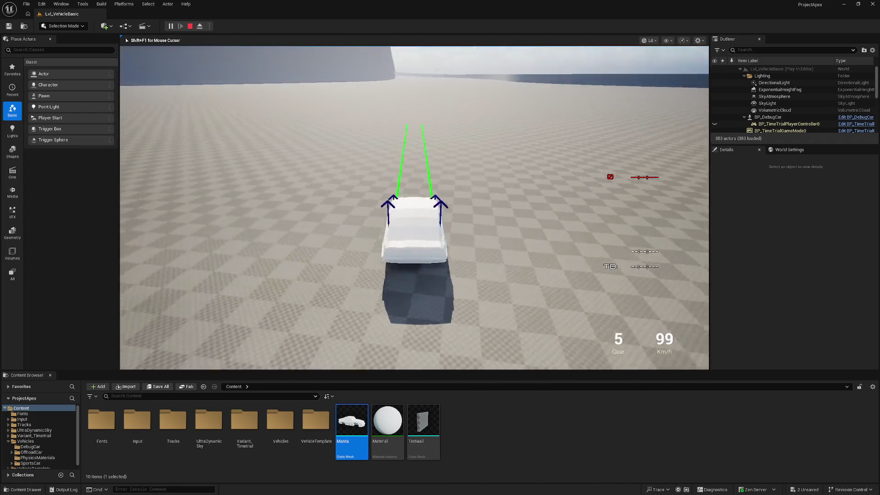
{"action": "key", "text": "a"}
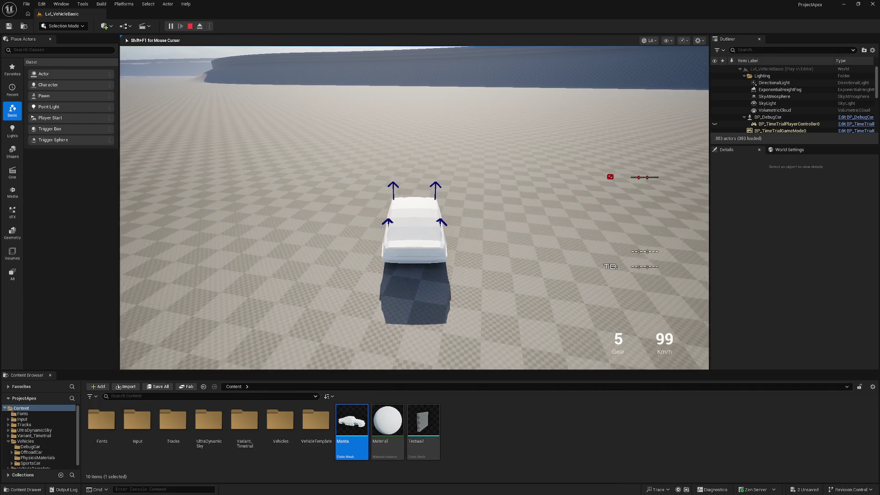
{"action": "key", "text": "Escape"}
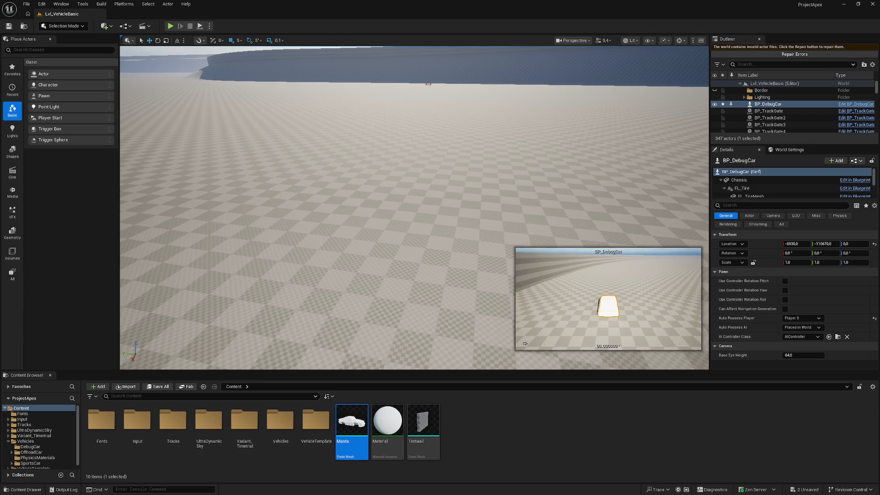
{"action": "double_click", "coordinate": [351, 419]}
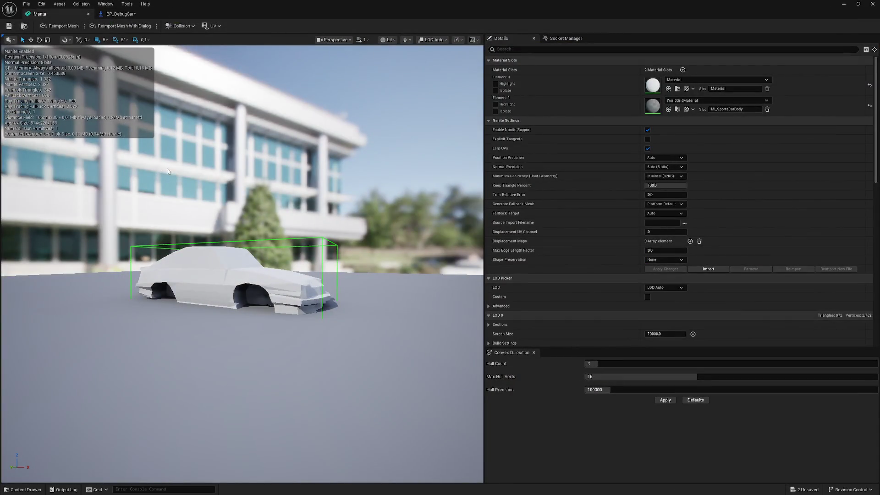
Switch to BP_DebugCar and show the Chassis component's Manta mesh, materials and physics properties
{"action": "mouse_move", "coordinate": [179, 184]}
{"action": "left_mouse_down"}
{"action": "mouse_move", "coordinate": [303, 181]}
{"action": "mouse_move", "coordinate": [275, 170]}
{"action": "mouse_move", "coordinate": [334, 173]}
{"action": "mouse_move", "coordinate": [355, 149]}
{"action": "left_mouse_up"}
{"action": "left_click", "coordinate": [120, 14]}
{"action": "left_click", "coordinate": [64, 68]}
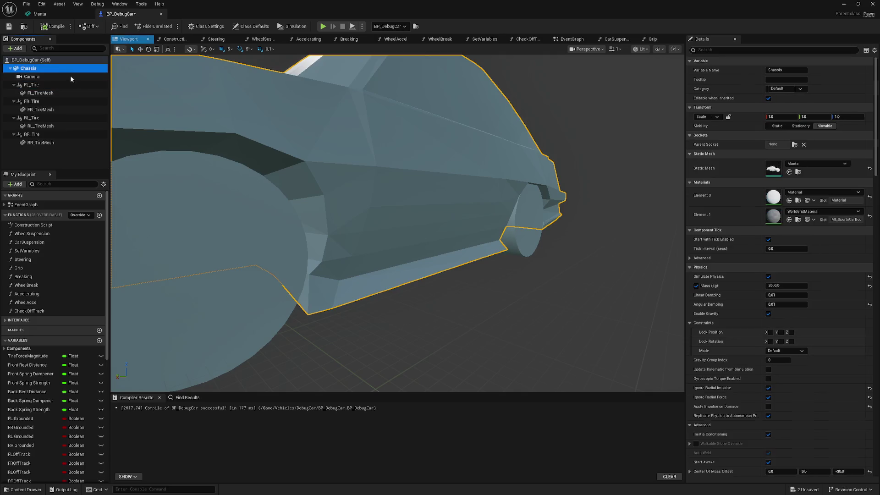
{"action": "left_click", "coordinate": [68, 60]}
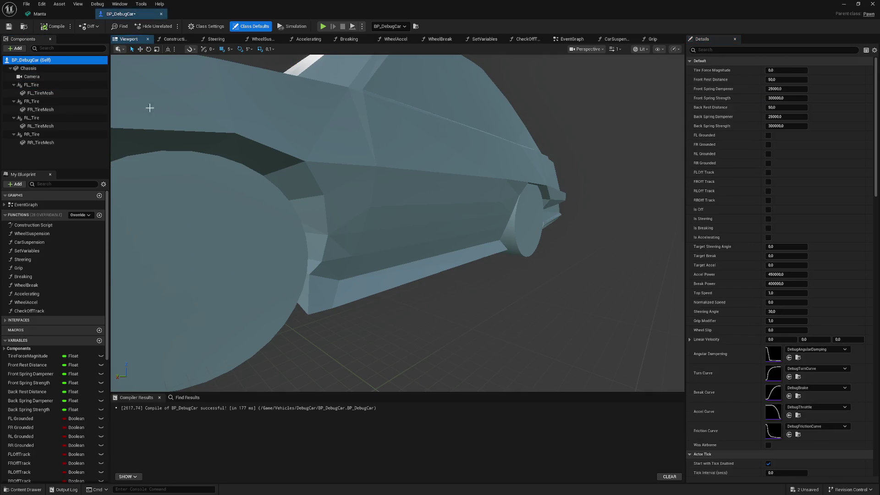
{"action": "left_click", "coordinate": [59, 70]}
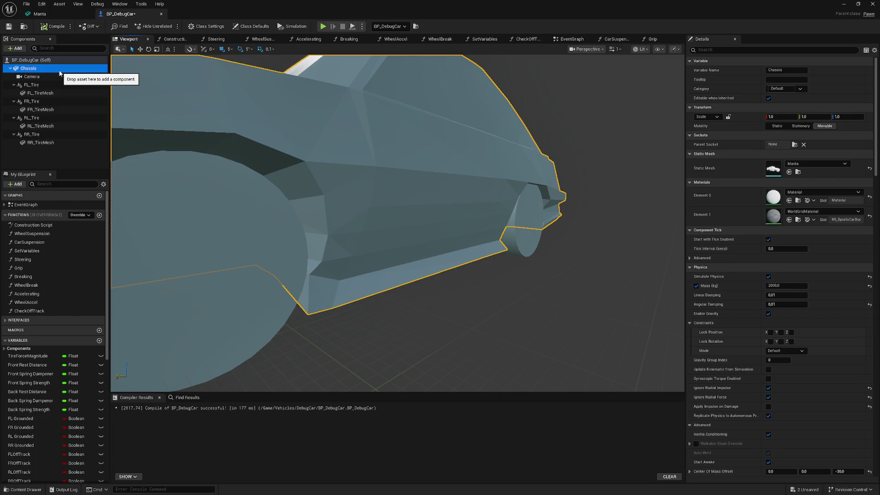
Filter the Chassis properties for 'ce', review them, then close the BP_DebugCar editor
{"action": "left_click", "coordinate": [724, 51]}
{"action": "type", "text": "ce"}
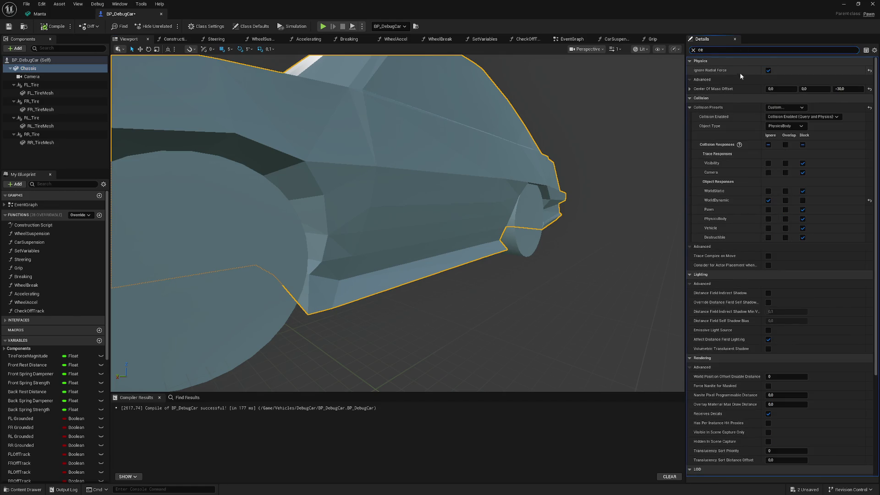
{"action": "left_click_drag", "start_coordinate": [835, 88], "coordinate": [827, 87]}
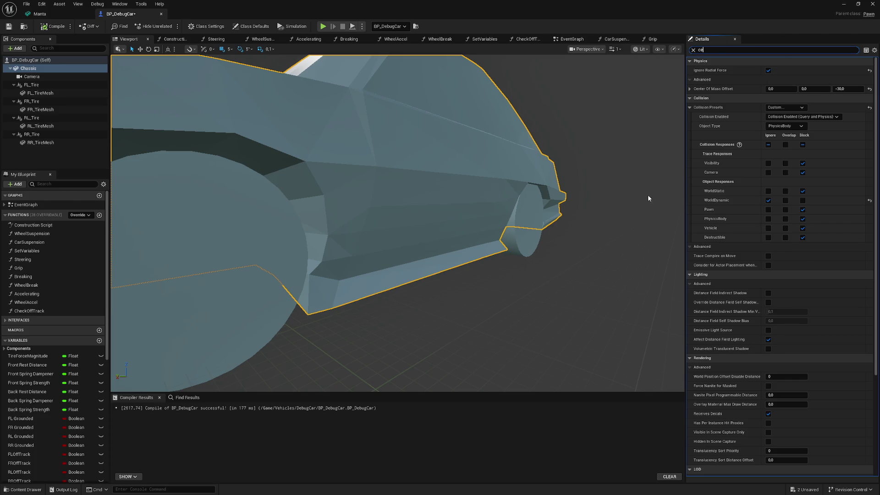
{"action": "scroll", "coordinate": [832, 356], "scroll_direction": "down", "scroll_amount": 5}
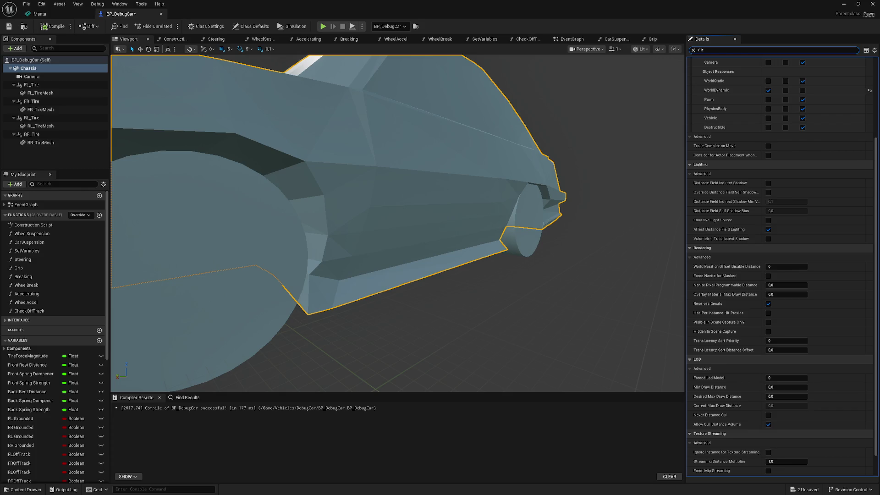
{"action": "mouse_move", "coordinate": [337, 221]}
{"action": "left_mouse_down"}
{"action": "mouse_move", "coordinate": [373, 226]}
{"action": "mouse_move", "coordinate": [373, 215]}
{"action": "mouse_move", "coordinate": [382, 234]}
{"action": "left_mouse_up"}
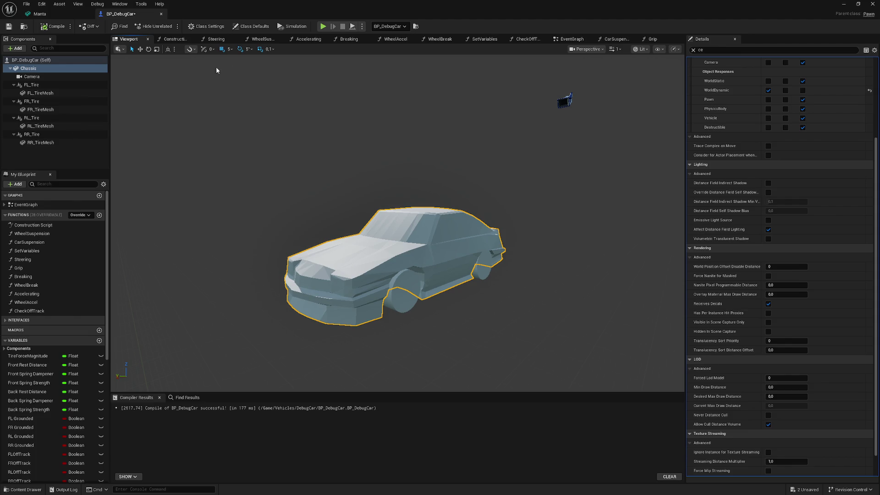
{"action": "left_click", "coordinate": [843, 4]}
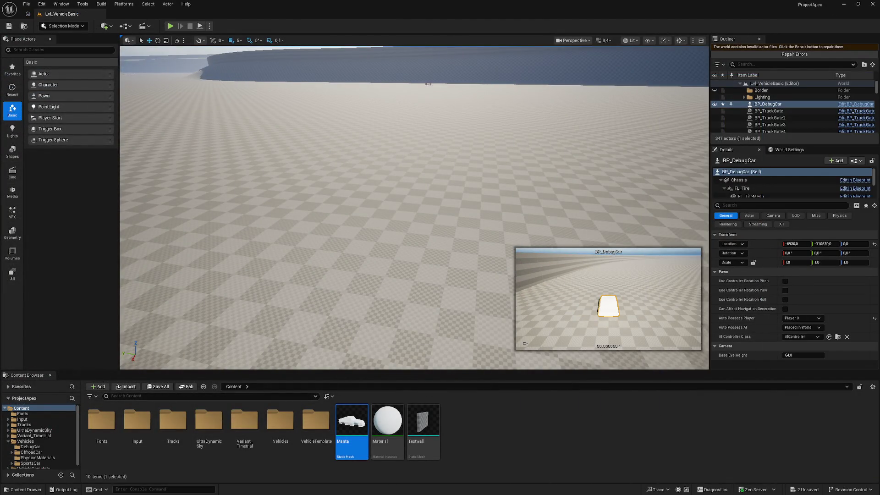
Fly the viewport to the white BP_DebugCar near the curved wall and select it
{"action": "left_click", "coordinate": [367, 229]}
{"action": "left_click_drag", "start_coordinate": [366, 229], "coordinate": [367, 229]}
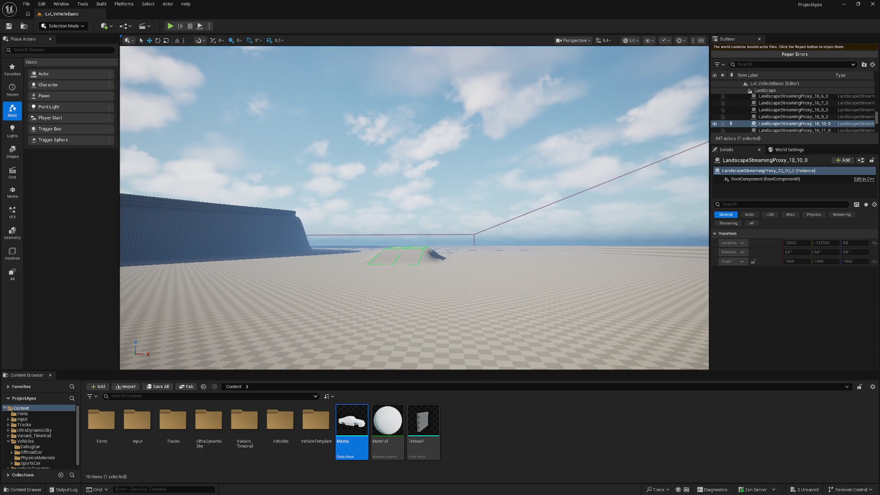
{"action": "mouse_move", "coordinate": [366, 230]}
{"action": "left_mouse_down"}
{"action": "mouse_move", "coordinate": [403, 229]}
{"action": "mouse_move", "coordinate": [403, 259]}
{"action": "left_mouse_up"}
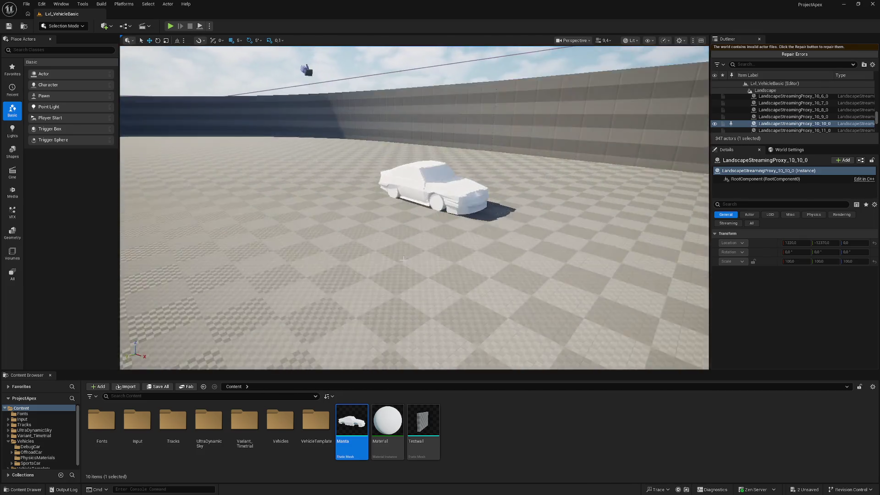
{"action": "left_click", "coordinate": [426, 192]}
{"action": "left_click_drag", "start_coordinate": [426, 192], "coordinate": [412, 252]}
{"action": "left_click", "coordinate": [413, 229]}
{"action": "left_click_drag", "start_coordinate": [422, 293], "coordinate": [422, 302]}
{"action": "left_click", "coordinate": [414, 278]}
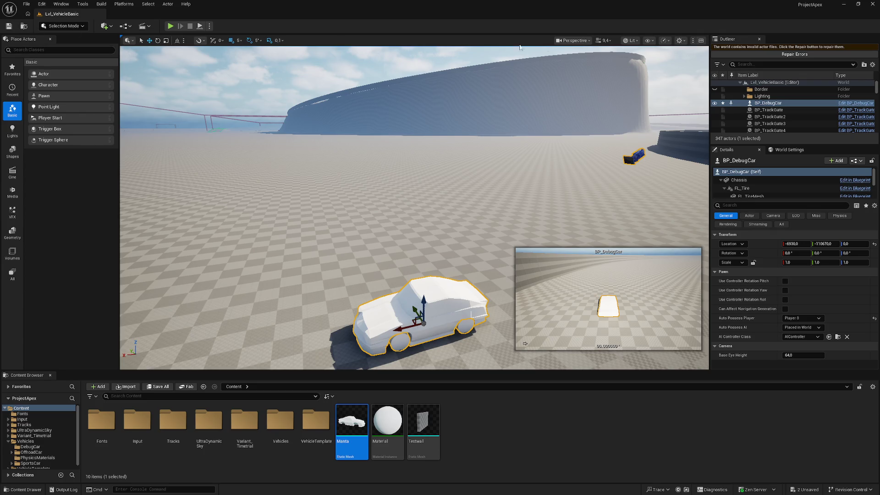
{"action": "left_click", "coordinate": [654, 41]}
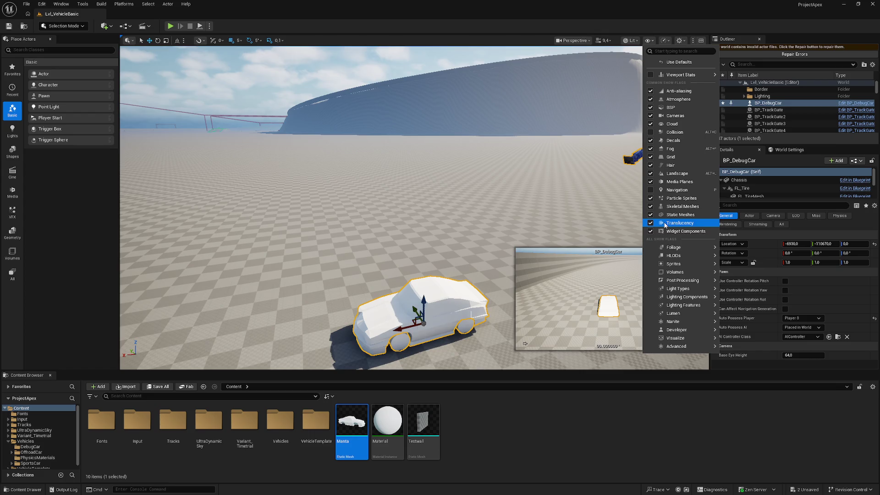
{"action": "mouse_move", "coordinate": [673, 255]}
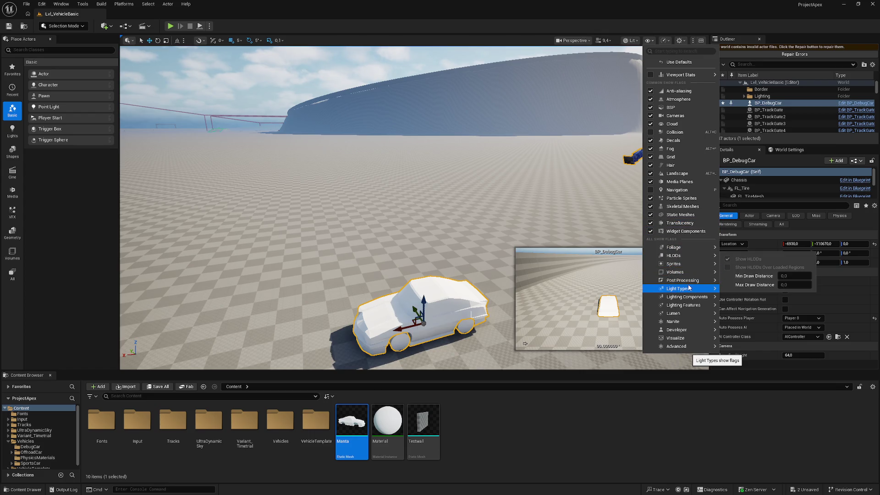
{"action": "mouse_move", "coordinate": [689, 288]}
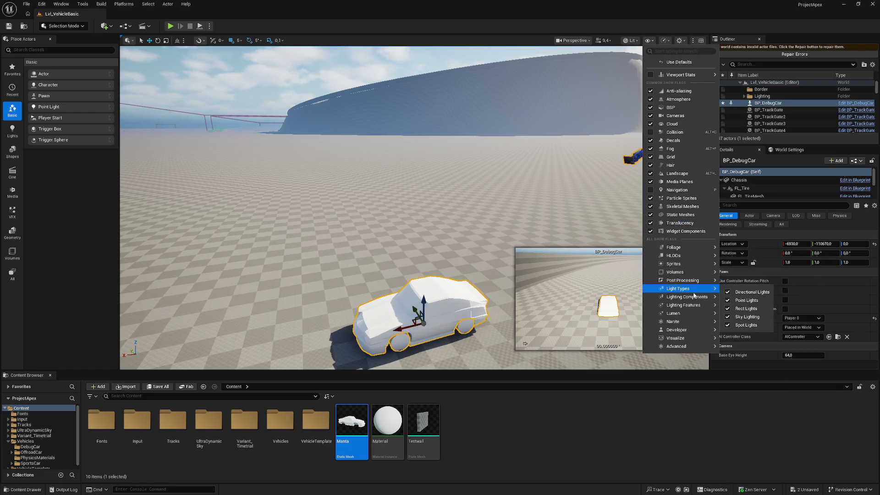
{"action": "mouse_move", "coordinate": [682, 338]}
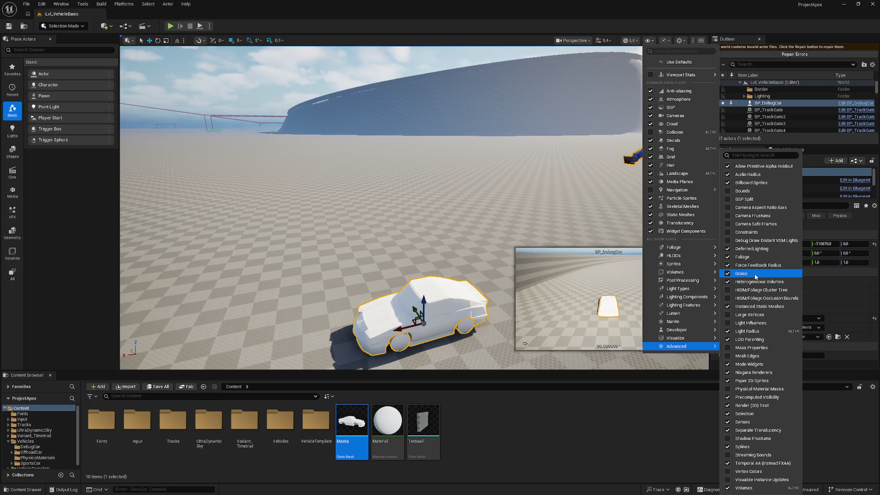
{"action": "mouse_move", "coordinate": [677, 273]}
{"action": "key", "text": "Escape"}
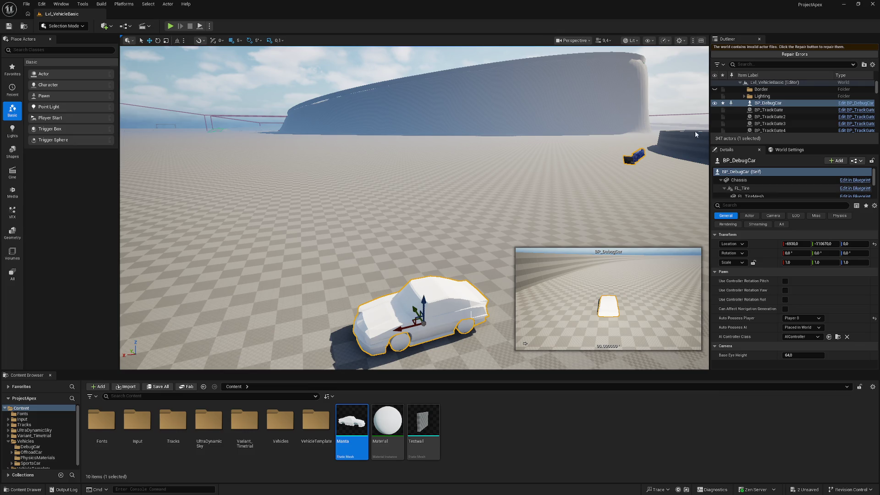
{"action": "left_click", "coordinate": [648, 40]}
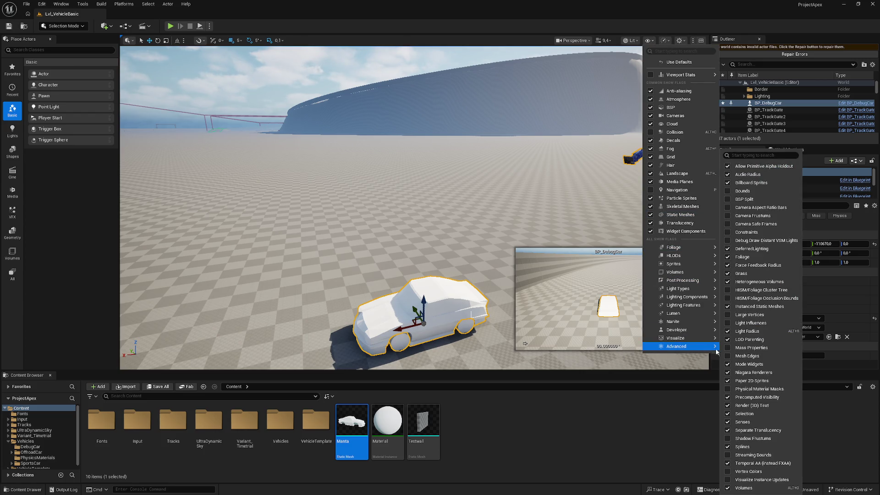
{"action": "mouse_move", "coordinate": [397, 235]}
{"action": "left_mouse_down"}
{"action": "mouse_move", "coordinate": [394, 243]}
{"action": "mouse_move", "coordinate": [397, 231]}
{"action": "mouse_move", "coordinate": [355, 177]}
{"action": "left_mouse_up"}
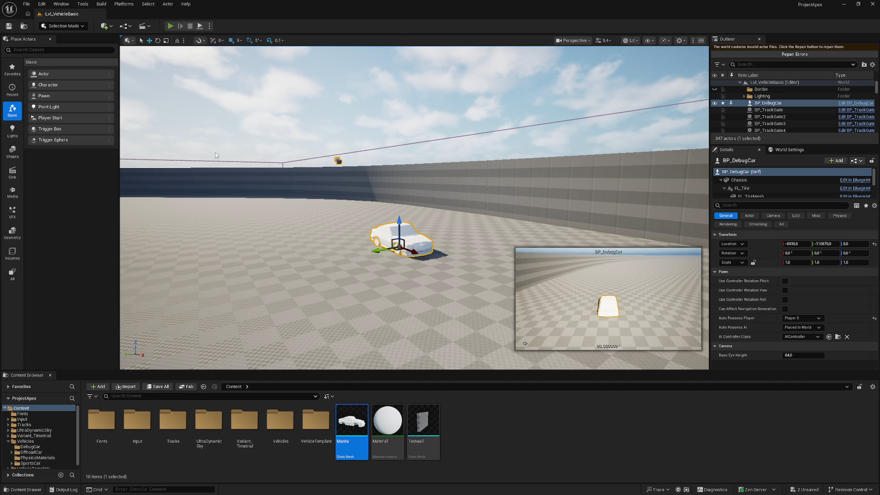
Test-drive the car in play mode, then bring the view to a close side view of it
{"action": "key", "text": "alt+p"}
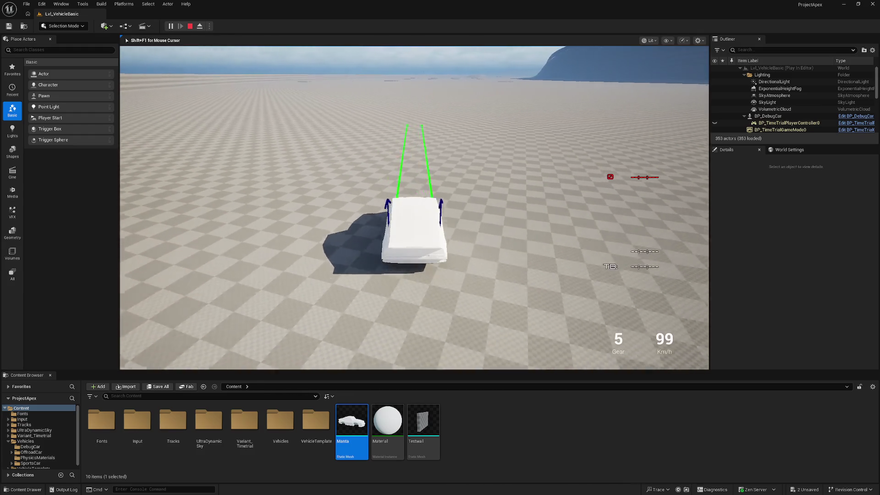
{"action": "key", "text": "Escape"}
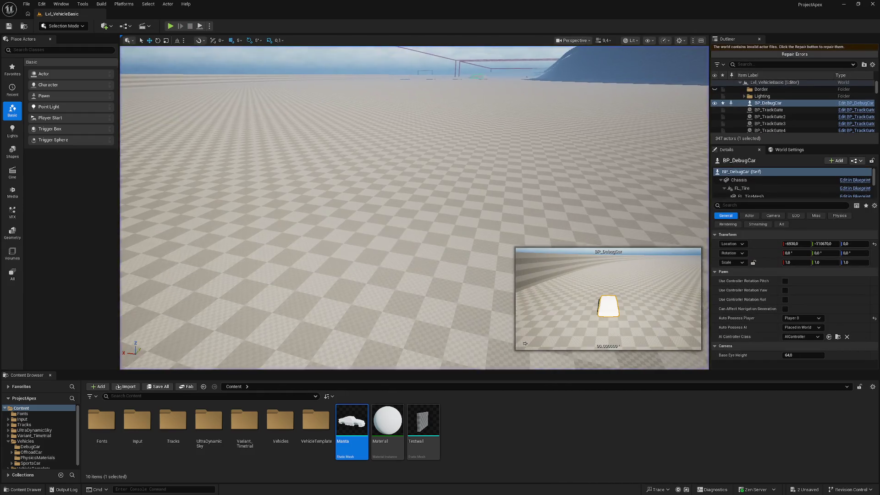
{"action": "mouse_move", "coordinate": [501, 134]}
{"action": "left_mouse_down"}
{"action": "mouse_move", "coordinate": [498, 96]}
{"action": "mouse_move", "coordinate": [506, 69]}
{"action": "left_mouse_up"}
{"action": "left_click_drag", "start_coordinate": [414, 206], "coordinate": [366, 197]}
{"action": "scroll", "coordinate": [415, 208], "scroll_direction": "down", "scroll_amount": 2}
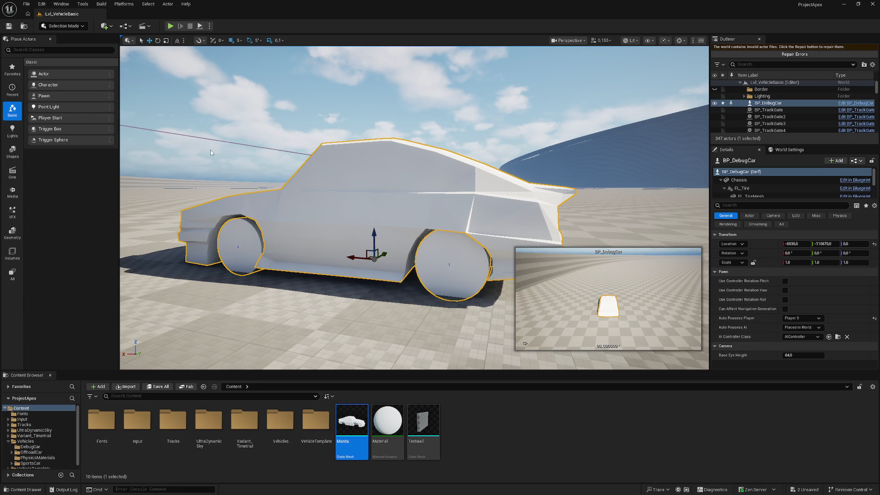
Fly the view into the car's chassis, back out, and dip below the floor
{"action": "key", "text": "w"}
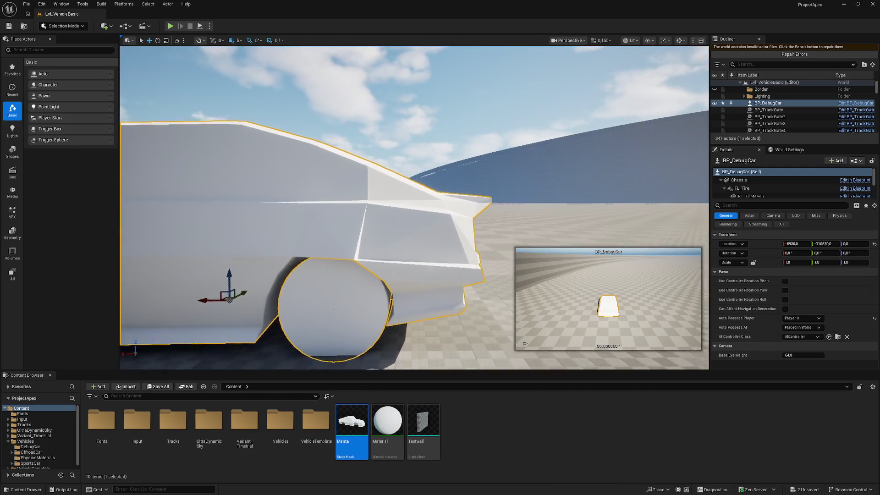
{"action": "key", "text": "w"}
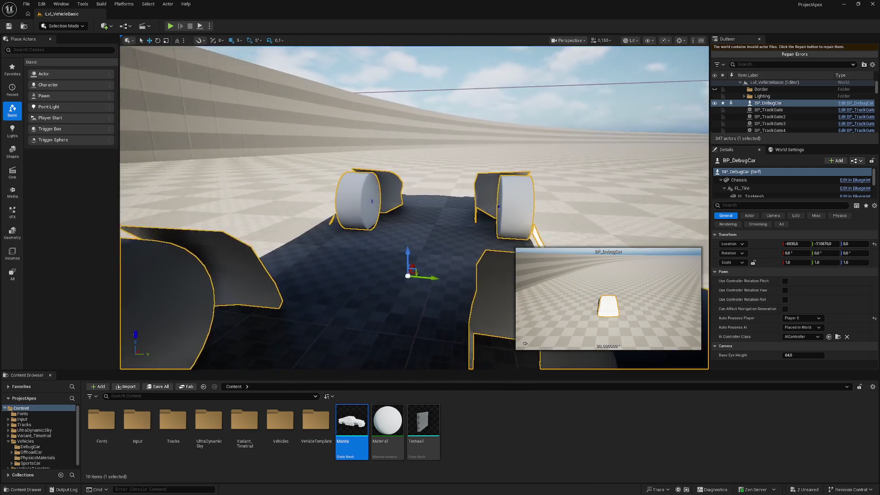
{"action": "key", "text": "s"}
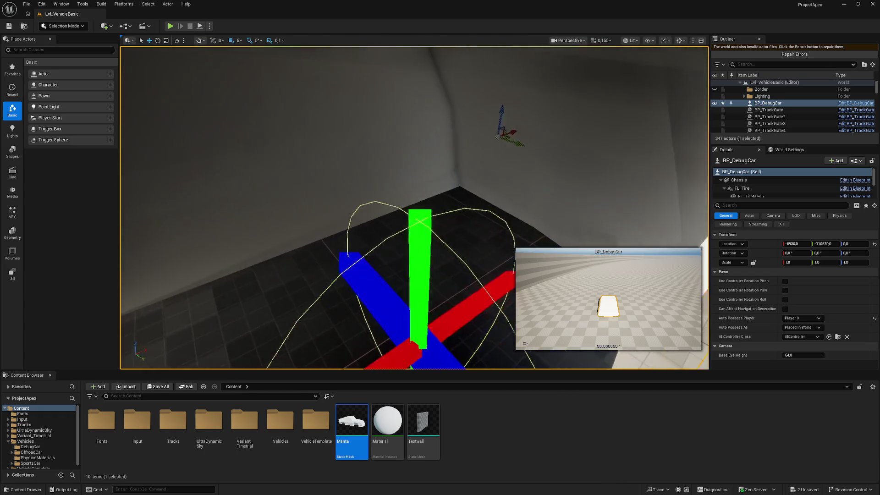
{"action": "key", "text": "w"}
{"action": "key", "text": "q"}
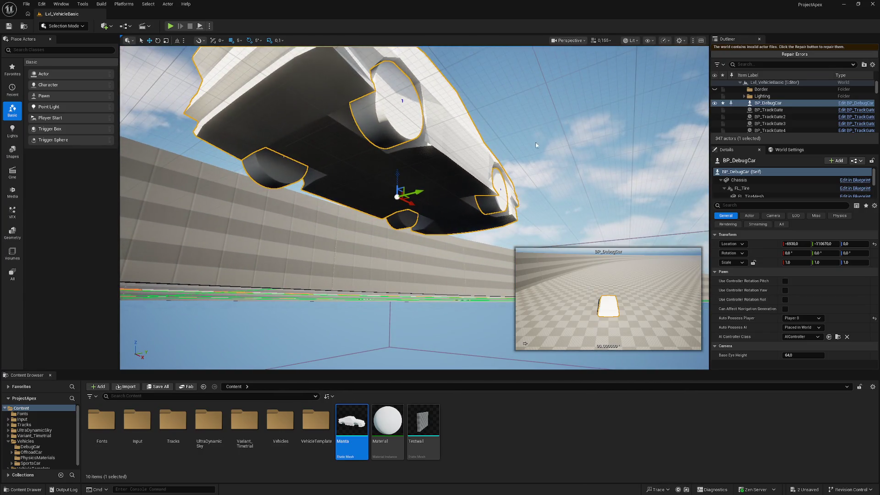
{"action": "key", "text": "q"}
{"action": "key", "text": "e"}
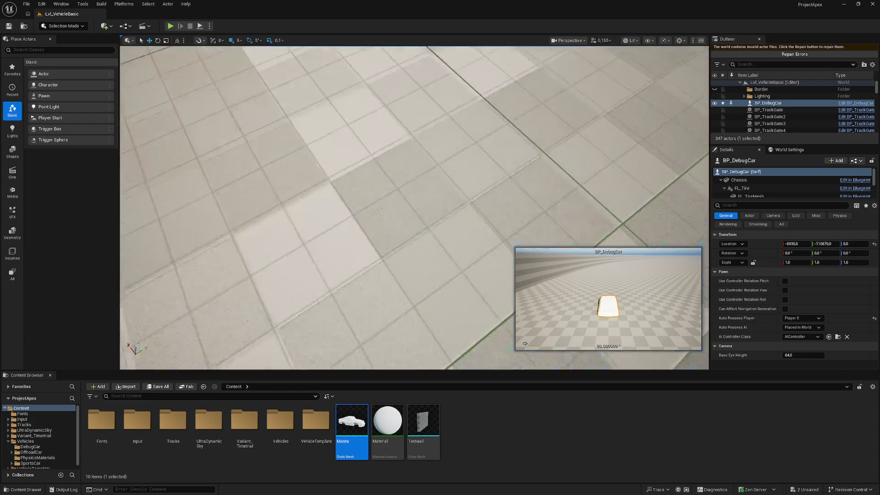
Descend beneath the floor and frame the car's underside from below
{"action": "key", "text": "q"}
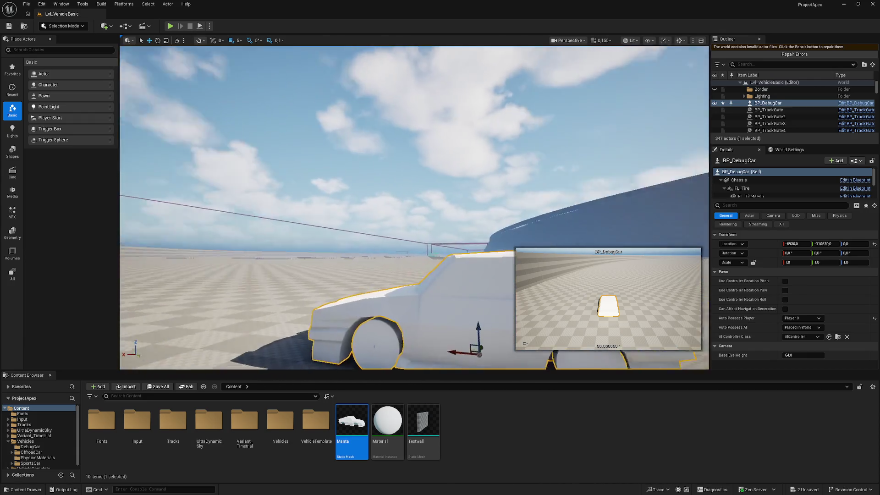
{"action": "key", "text": "q"}
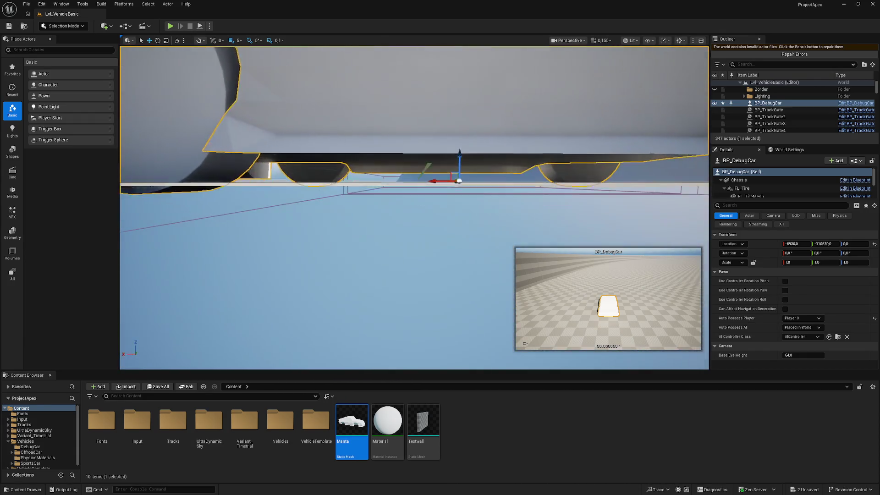
{"action": "key", "text": "q"}
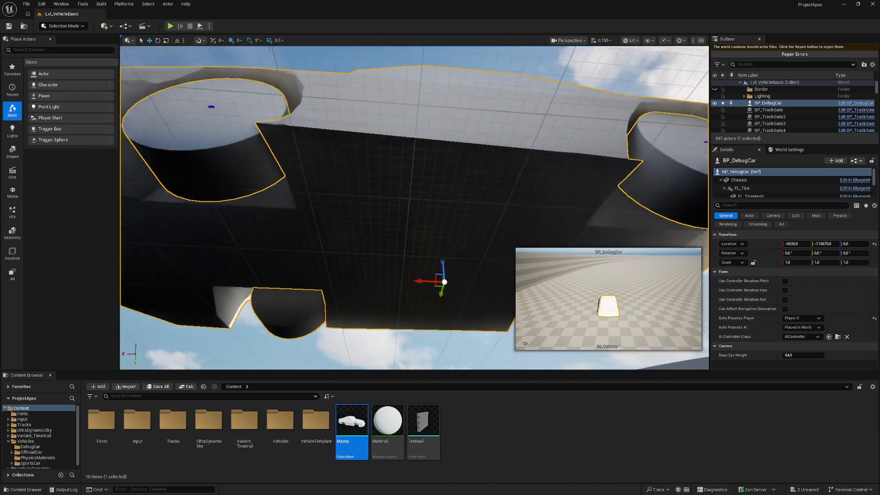
{"action": "key", "text": "e"}
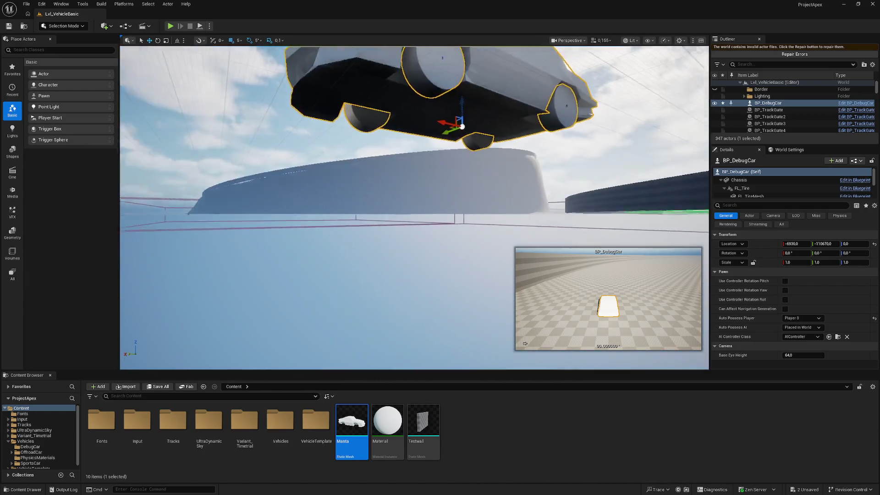
{"action": "key", "text": "e"}
{"action": "key", "text": "q"}
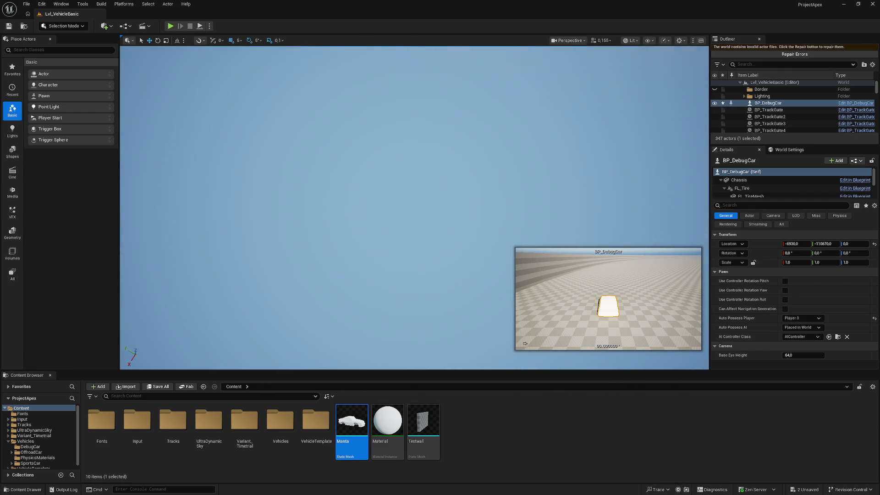
{"action": "key", "text": "e"}
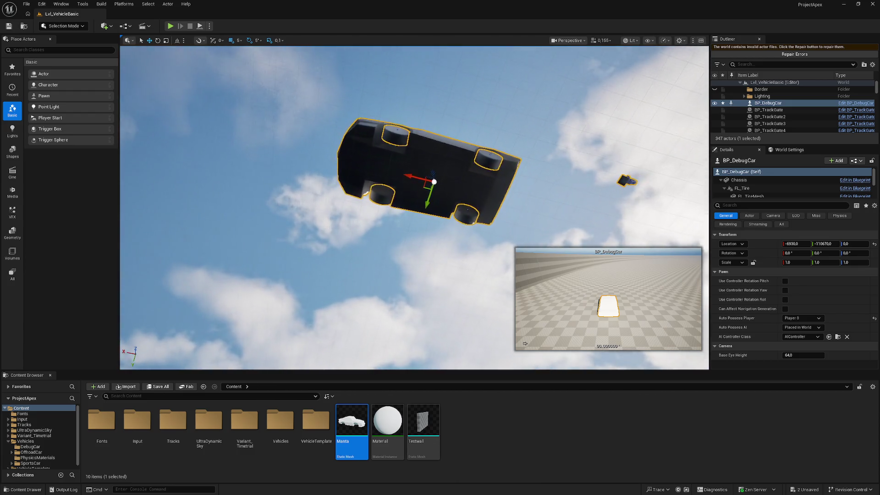
{"action": "key", "text": "e"}
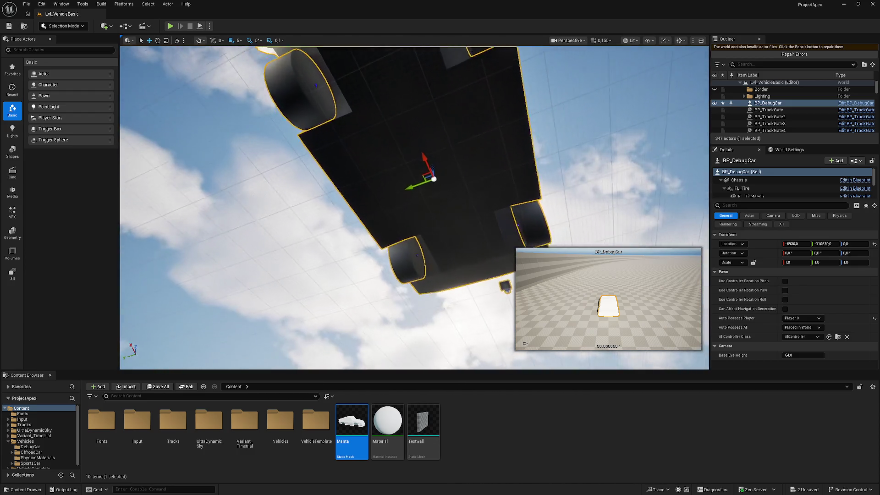
{"action": "key", "text": "q"}
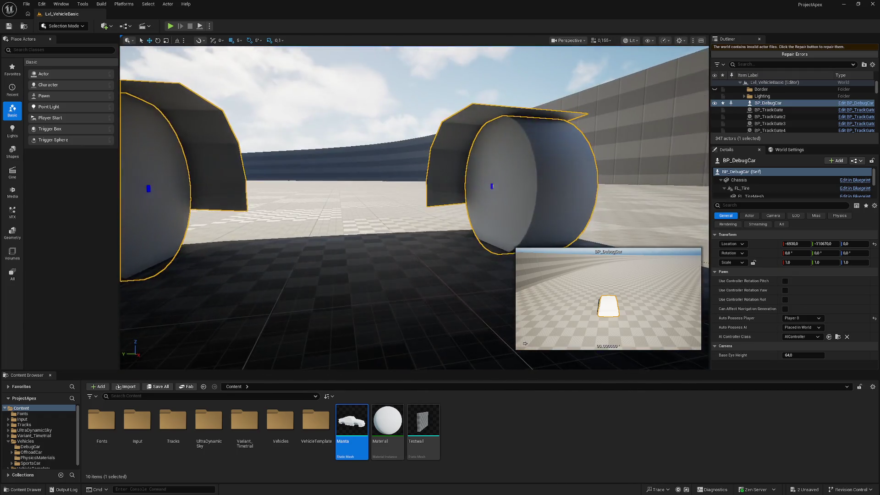
{"action": "key", "text": "e"}
{"action": "key", "text": "f"}
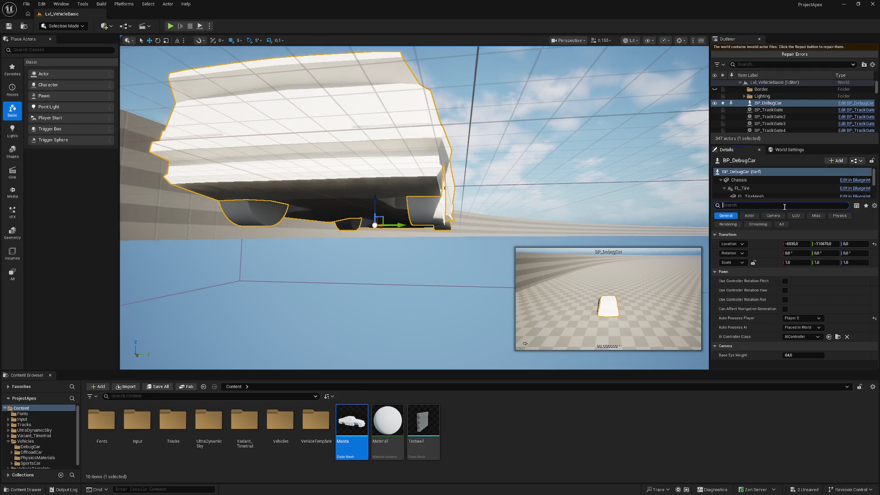
Filter the Details for 'cen' and set the Chassis Center Of Mass Offset Z to 0
{"action": "type", "text": "ce"}
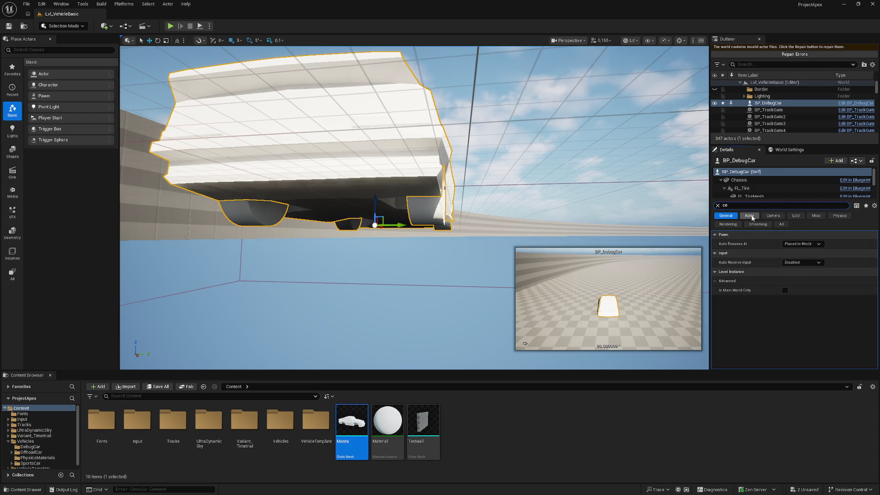
{"action": "left_click", "coordinate": [839, 216]}
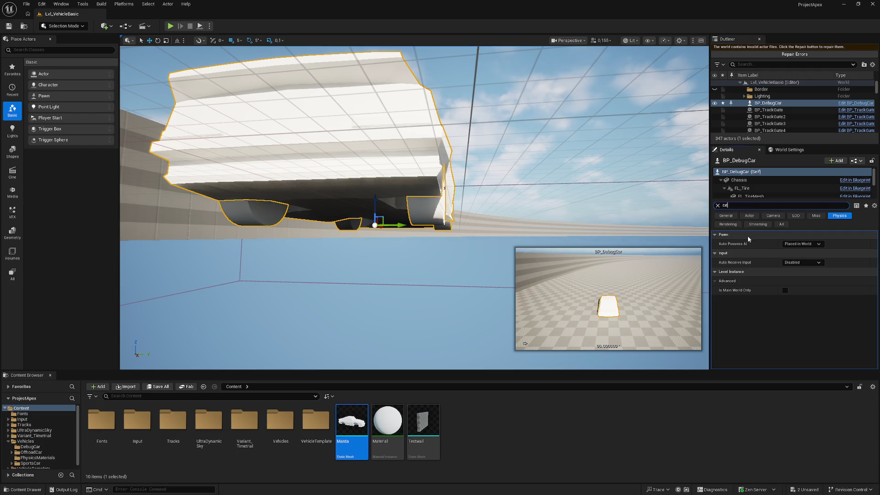
{"action": "type", "text": "n"}
{"action": "left_click", "coordinate": [744, 180]}
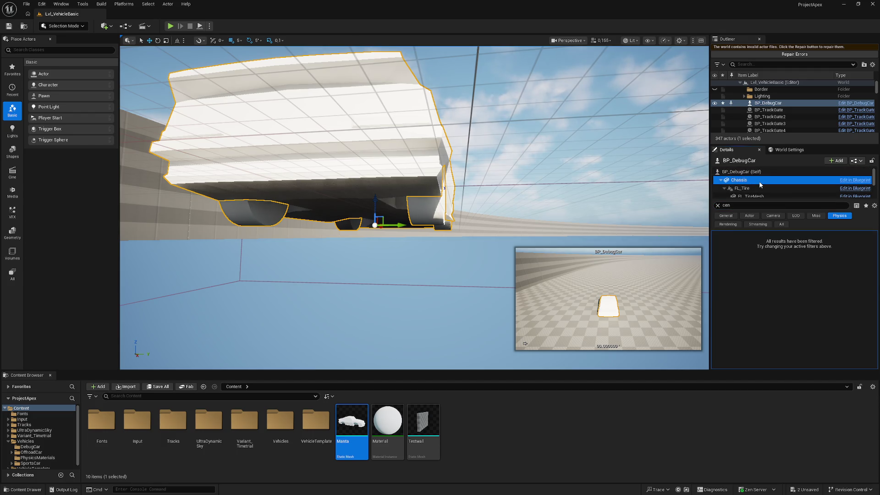
{"action": "left_click", "coordinate": [848, 245]}
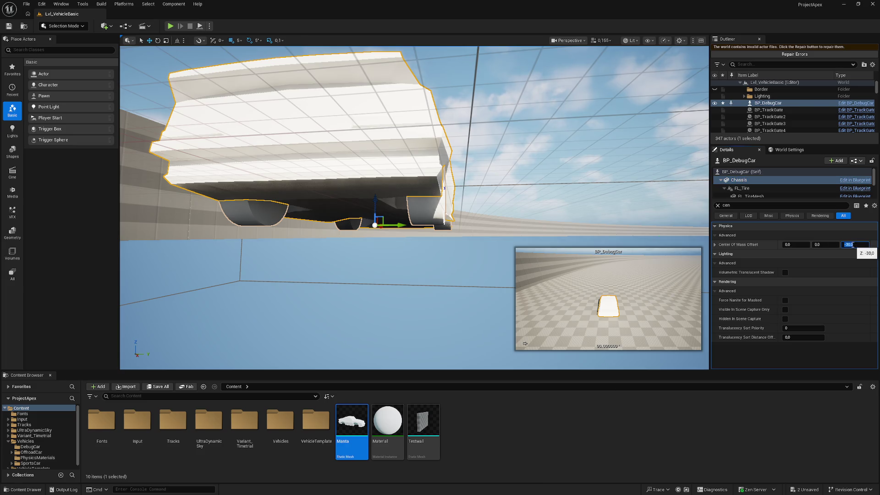
{"action": "type", "text": "0"}
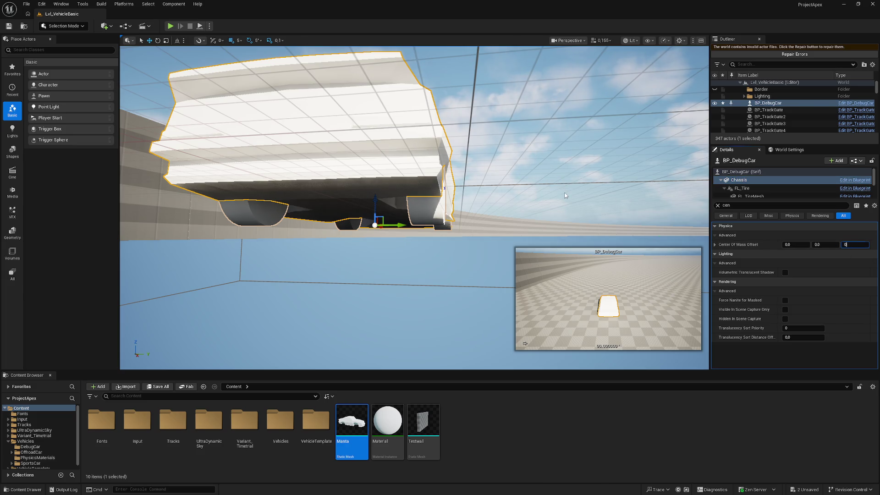
Scrub the Center Of Mass Offset Z down and up, then reset it to 0.0
{"action": "left_click_drag", "start_coordinate": [548, 164], "coordinate": [548, 164]}
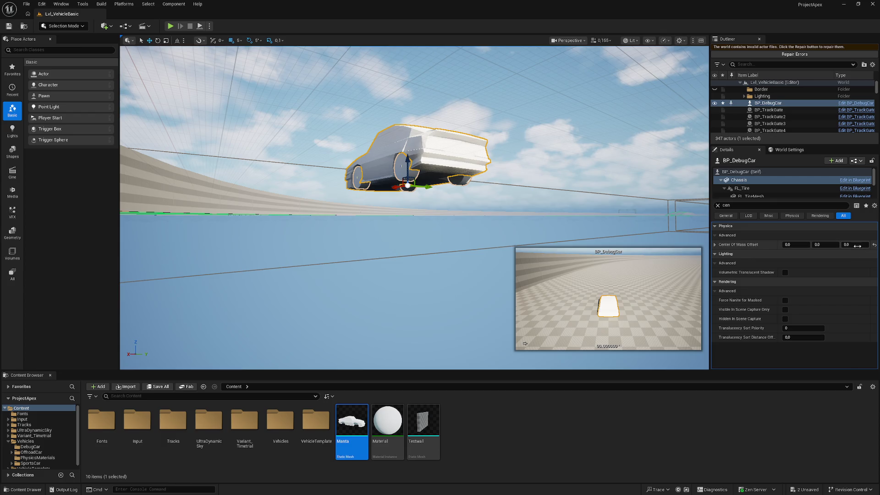
{"action": "left_click_drag", "start_coordinate": [854, 244], "coordinate": [855, 245]}
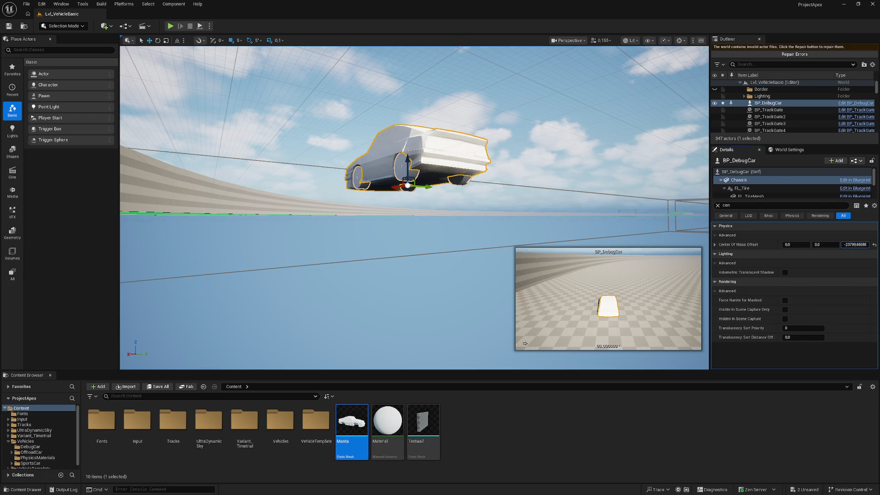
{"action": "mouse_move", "coordinate": [854, 244]}
{"action": "left_mouse_down"}
{"action": "mouse_move", "coordinate": [866, 244]}
{"action": "mouse_move", "coordinate": [857, 244]}
{"action": "left_mouse_up"}
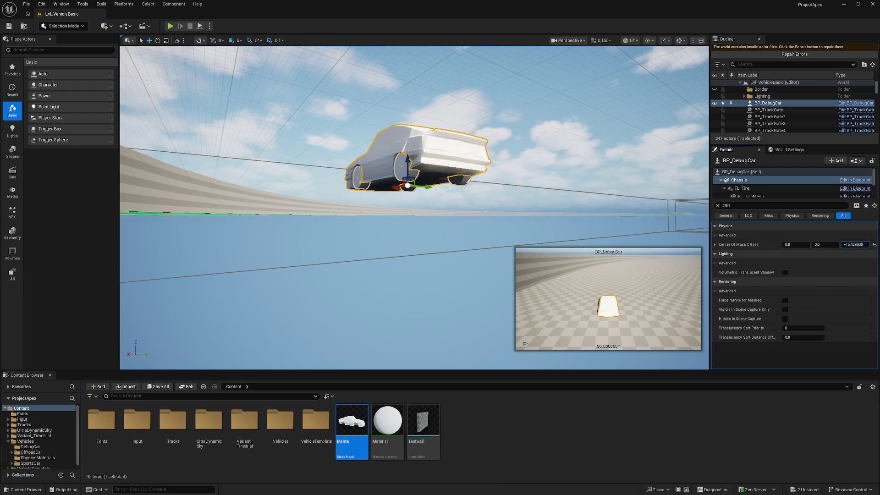
{"action": "left_click_drag", "start_coordinate": [854, 244], "coordinate": [856, 244]}
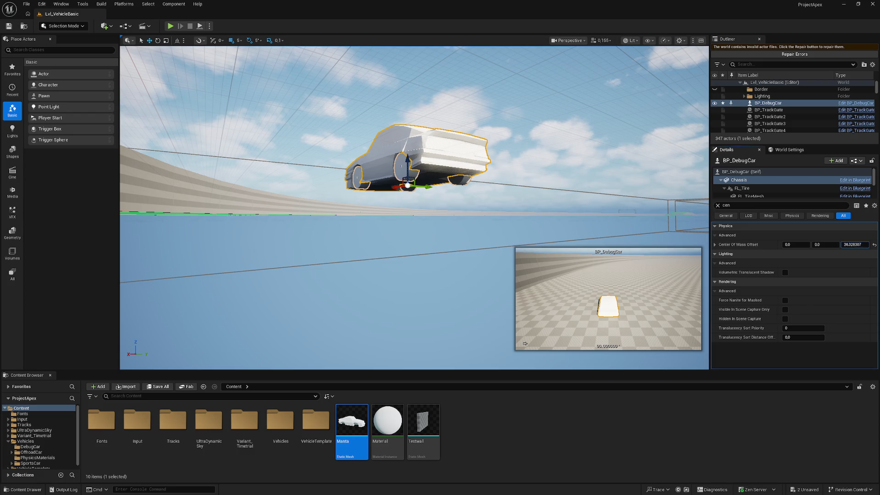
{"action": "mouse_move", "coordinate": [855, 245]}
{"action": "left_mouse_down"}
{"action": "mouse_move", "coordinate": [847, 244]}
{"action": "mouse_move", "coordinate": [859, 238]}
{"action": "left_mouse_up"}
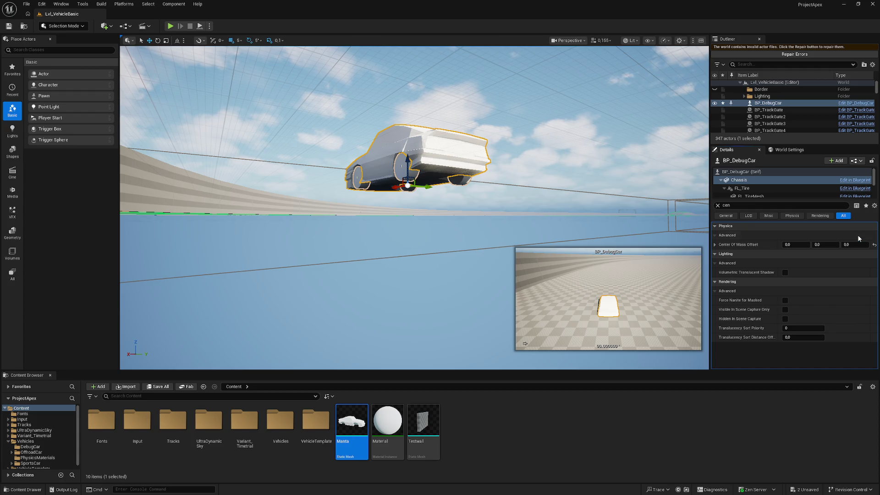
{"action": "type", "text": "0"}
{"action": "key", "text": "Return"}
Open the Manta static mesh and orbit to a rear view of it
{"action": "double_click", "coordinate": [359, 440]}
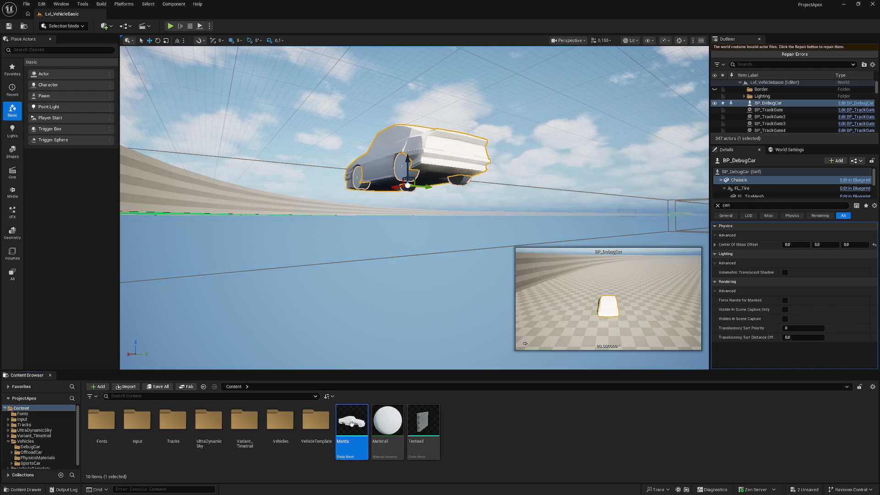
{"action": "mouse_move", "coordinate": [398, 90]}
{"action": "left_mouse_down"}
{"action": "mouse_move", "coordinate": [328, 281]}
{"action": "mouse_move", "coordinate": [398, 91]}
{"action": "left_mouse_up"}
{"action": "left_click", "coordinate": [406, 41]}
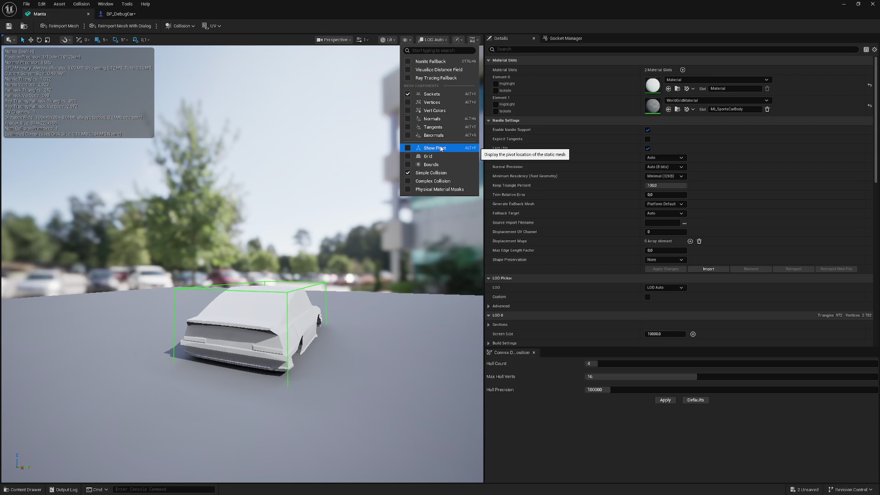
Show the Manta mesh's pivot, inspect it up close, hide it again, and return to BP_DebugCar
{"action": "left_click", "coordinate": [441, 148]}
{"action": "mouse_move", "coordinate": [242, 264]}
{"action": "left_mouse_down"}
{"action": "mouse_move", "coordinate": [266, 264]}
{"action": "mouse_move", "coordinate": [266, 275]}
{"action": "mouse_move", "coordinate": [469, 112]}
{"action": "left_mouse_up"}
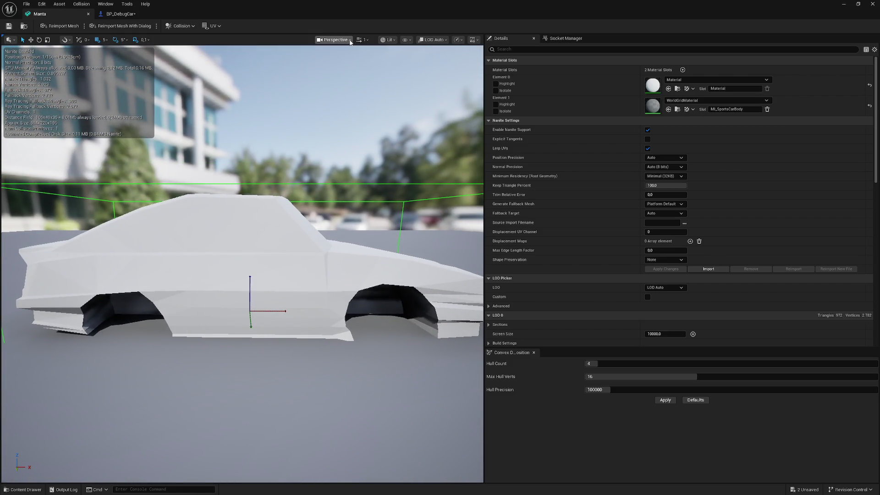
{"action": "left_click", "coordinate": [405, 40]}
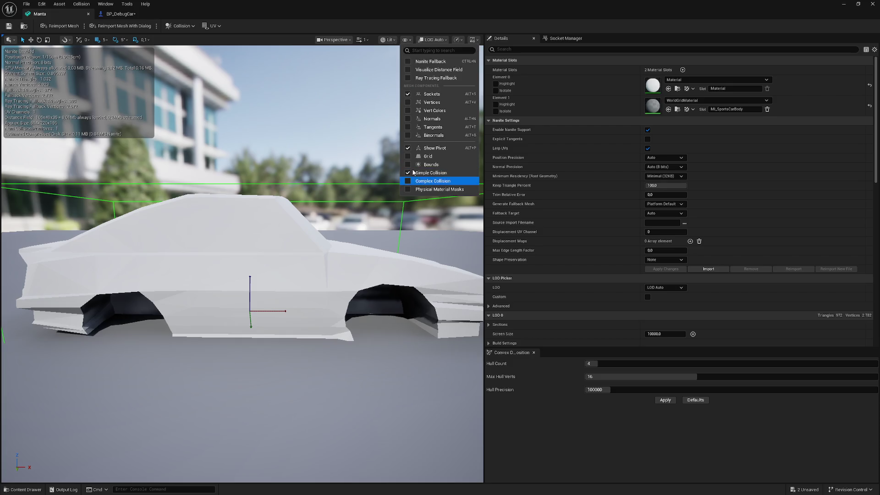
{"action": "left_click", "coordinate": [408, 148]}
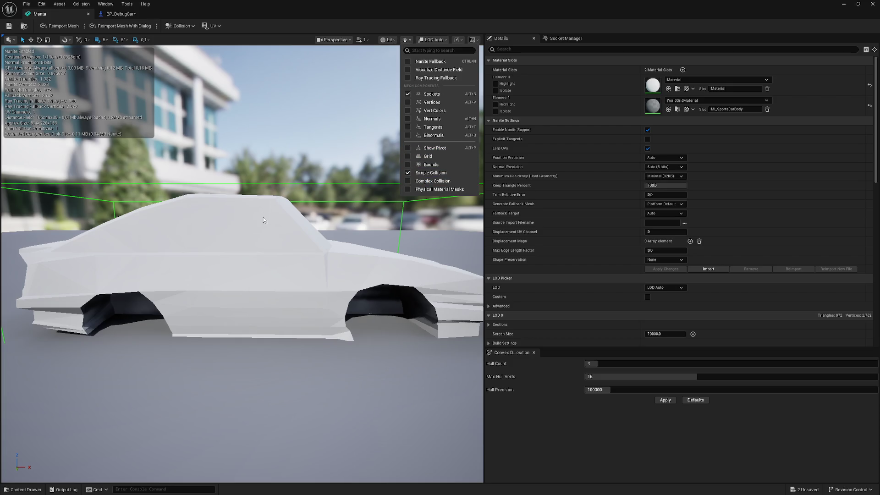
{"action": "scroll", "coordinate": [263, 216], "scroll_direction": "down", "scroll_amount": 6}
{"action": "scroll", "coordinate": [263, 216], "scroll_direction": "up", "scroll_amount": 2}
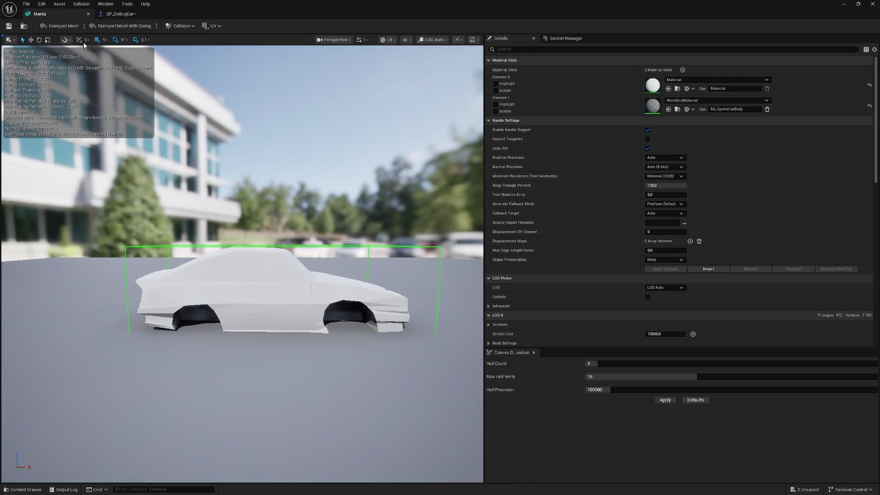
{"action": "left_click", "coordinate": [118, 14]}
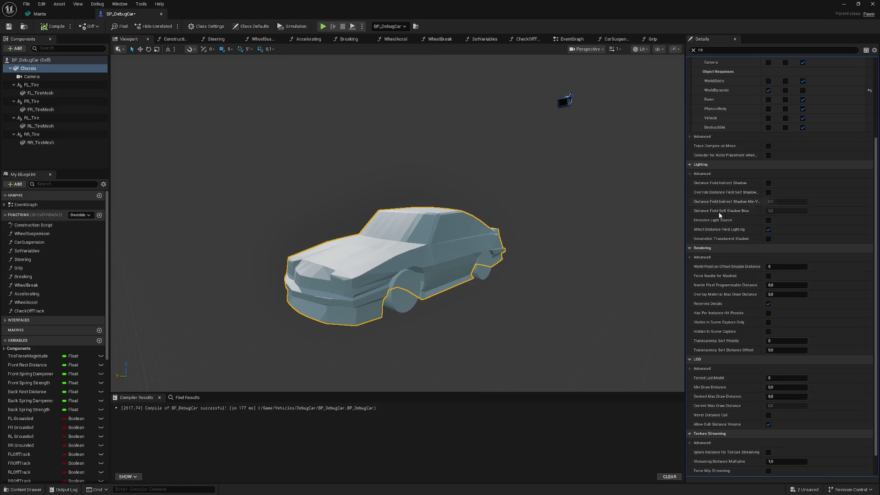
Select the Chassis component, clear the Details filter, and set its Static Mesh to SM_SportsCar
{"action": "scroll", "coordinate": [751, 401], "scroll_direction": "up", "scroll_amount": 5}
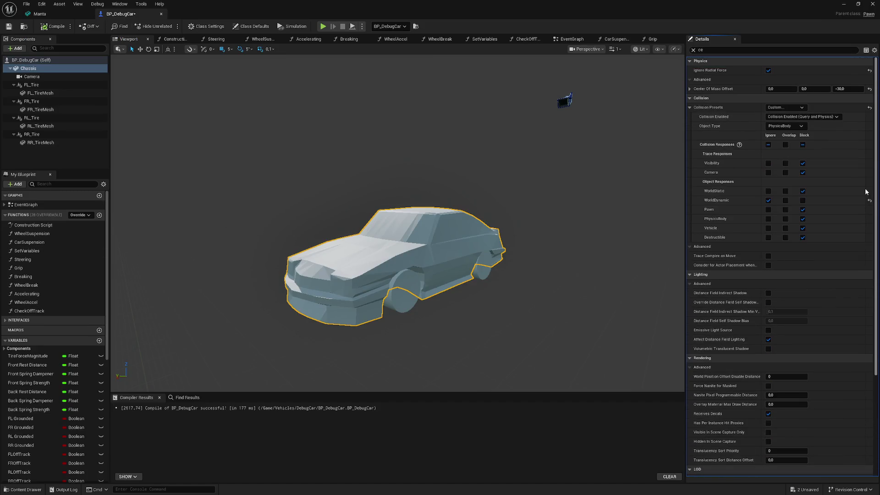
{"action": "scroll", "coordinate": [866, 192], "scroll_direction": "down", "scroll_amount": 5}
{"action": "left_click", "coordinate": [45, 76]}
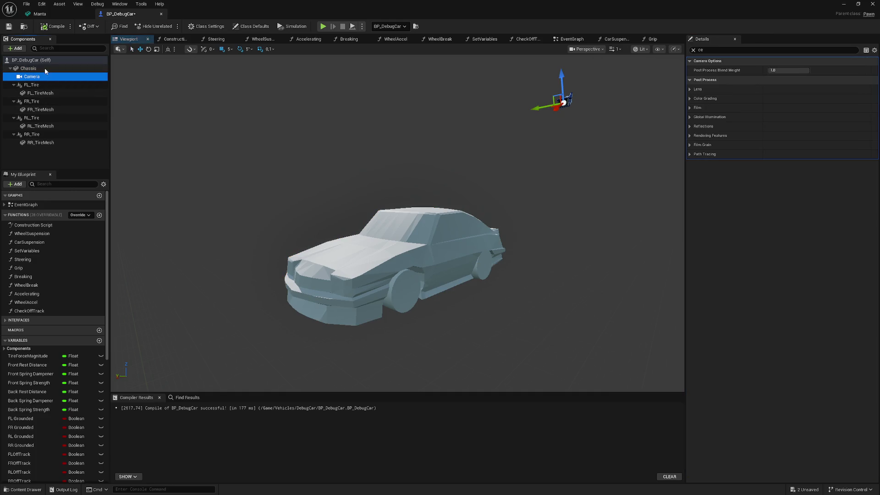
{"action": "left_click", "coordinate": [45, 68]}
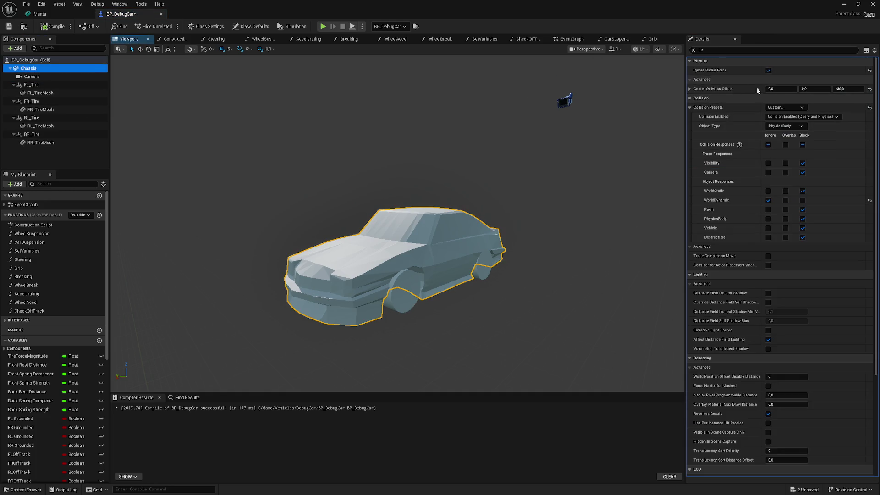
{"action": "scroll", "coordinate": [761, 321], "scroll_direction": "down", "scroll_amount": 4}
{"action": "scroll", "coordinate": [764, 328], "scroll_direction": "up", "scroll_amount": 4}
{"action": "left_click", "coordinate": [693, 51]}
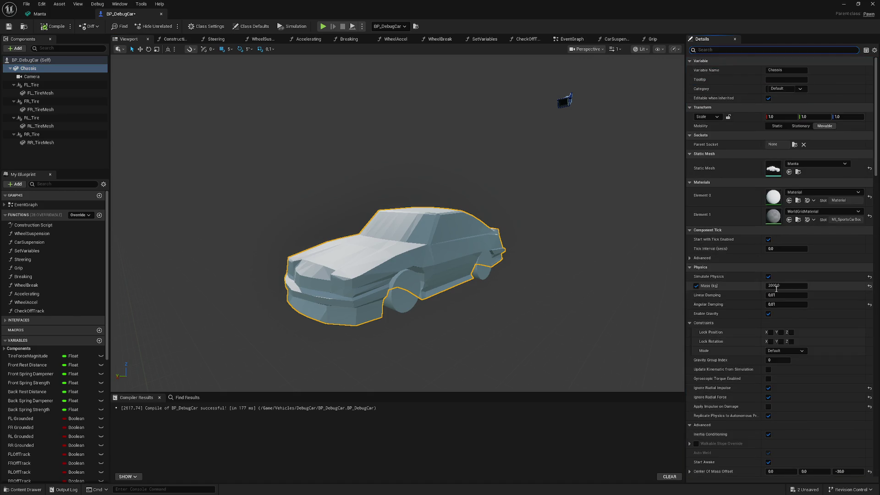
{"action": "left_click", "coordinate": [826, 164]}
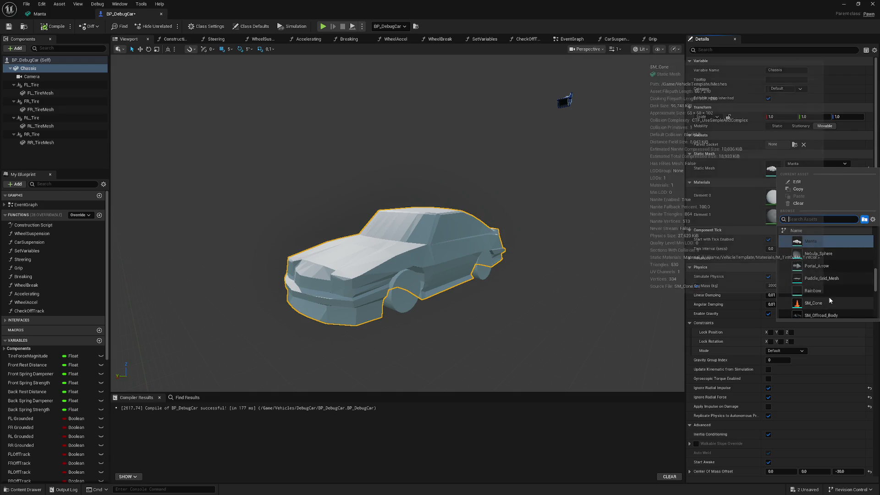
{"action": "scroll", "coordinate": [827, 298], "scroll_direction": "down", "scroll_amount": 2}
{"action": "left_click", "coordinate": [821, 308]}
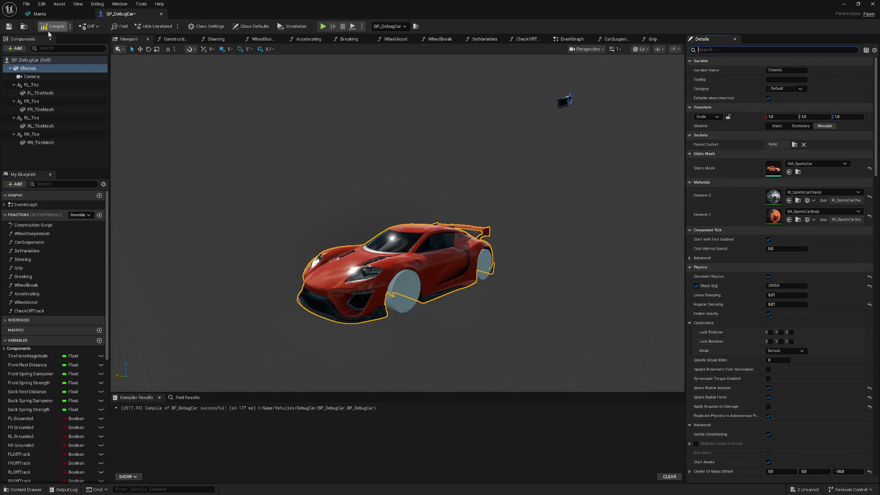
{"action": "left_click", "coordinate": [843, 4]}
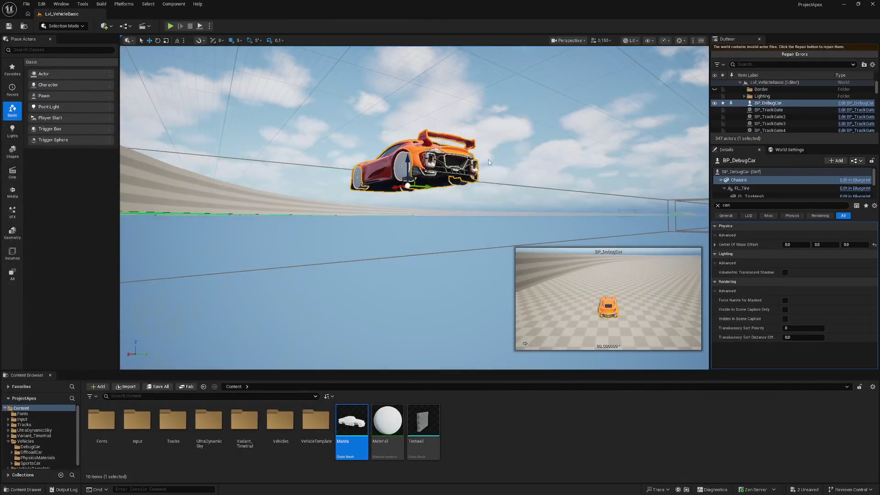
{"action": "key", "text": "f"}
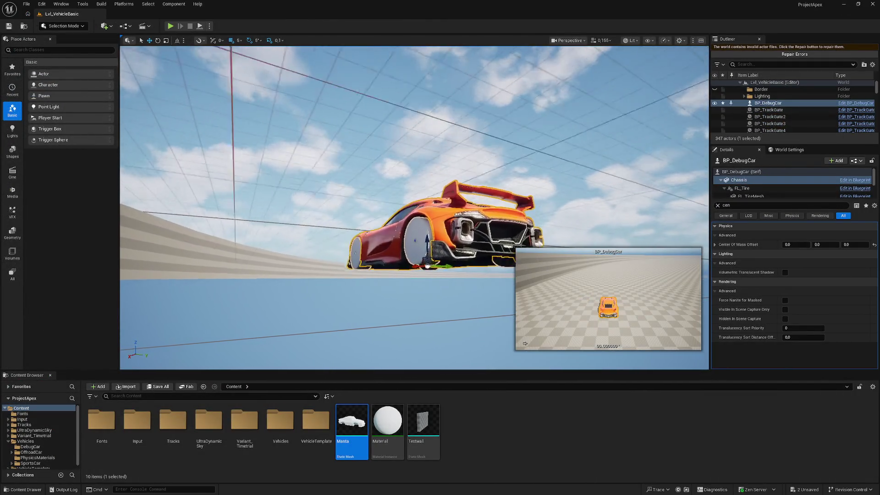
{"action": "scroll", "coordinate": [415, 207], "scroll_direction": "up", "scroll_amount": 5}
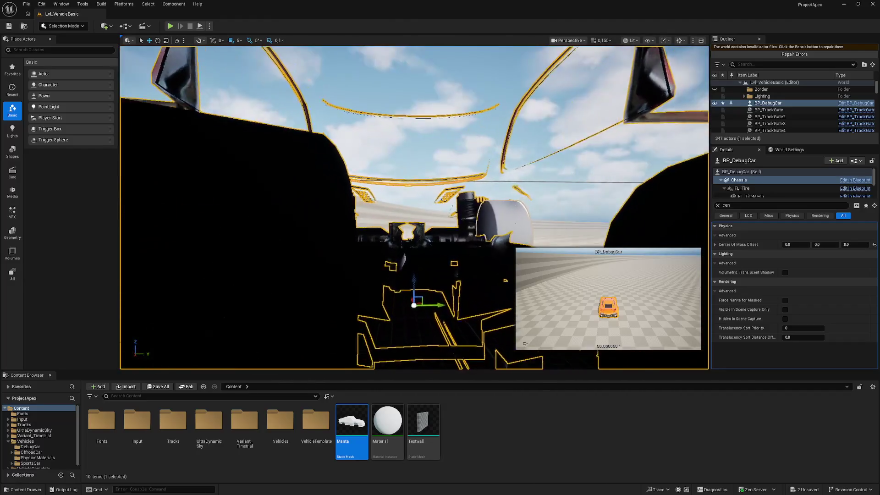
{"action": "scroll", "coordinate": [414, 207], "scroll_direction": "up", "scroll_amount": 5}
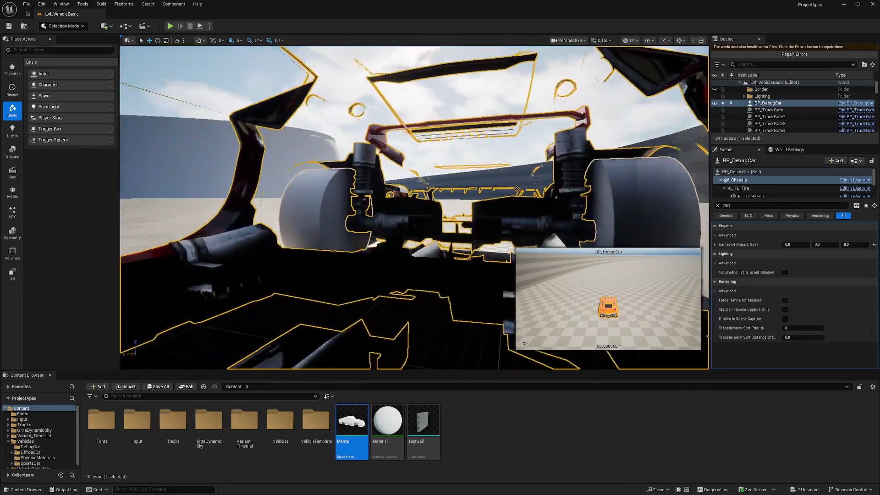
{"action": "scroll", "coordinate": [414, 207], "scroll_direction": "up", "scroll_amount": 5}
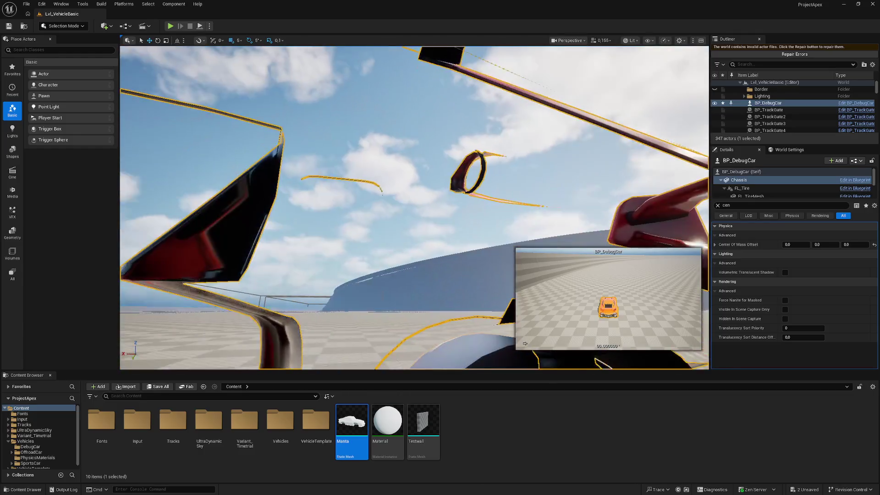
{"action": "scroll", "coordinate": [414, 207], "scroll_direction": "up", "scroll_amount": 5}
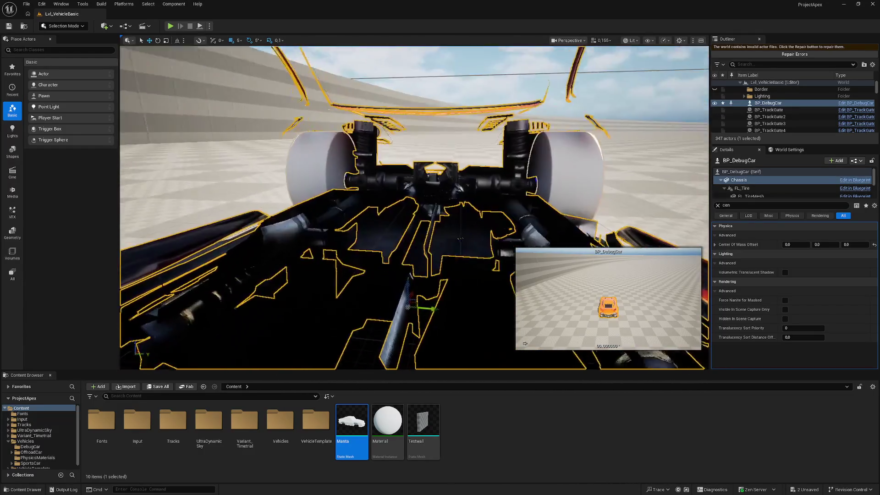
{"action": "scroll", "coordinate": [415, 207], "scroll_direction": "down", "scroll_amount": 5}
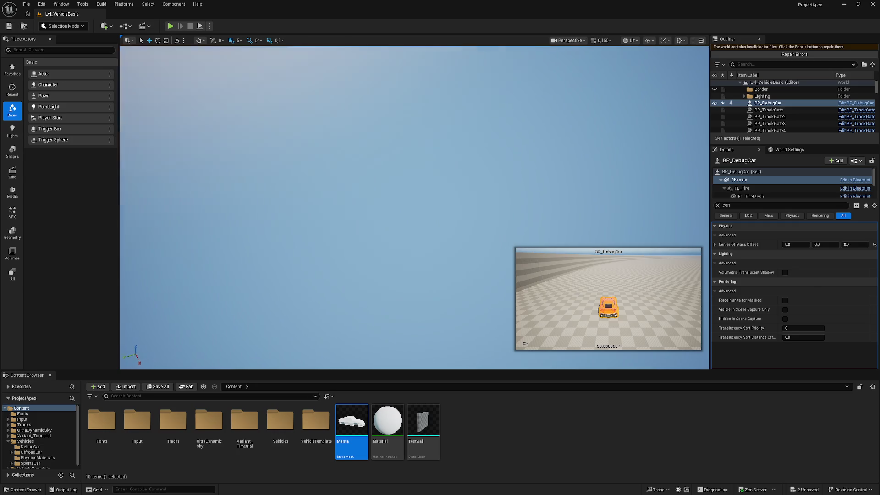
{"action": "scroll", "coordinate": [414, 207], "scroll_direction": "down", "scroll_amount": 8}
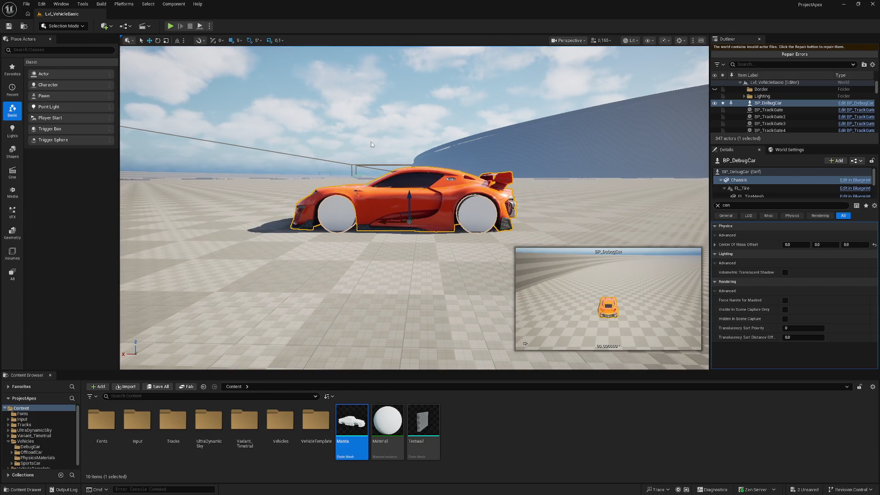
Turn on the Mass Properties and Collision viewport display flags and reframe the car
{"action": "left_click", "coordinate": [653, 42]}
{"action": "mouse_move", "coordinate": [677, 346]}
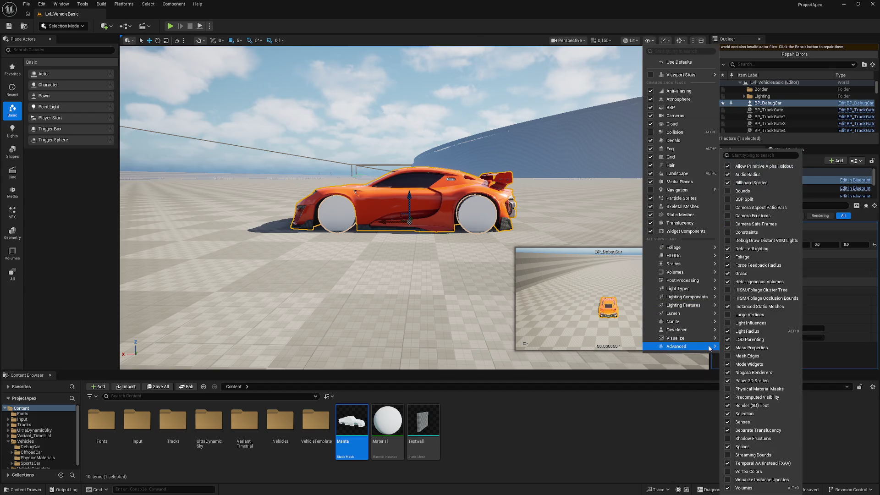
{"action": "left_click", "coordinate": [748, 348]}
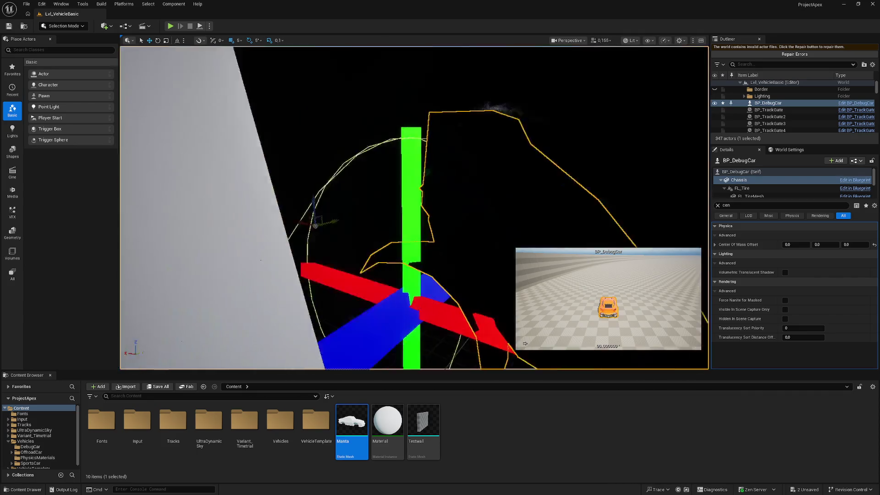
{"action": "key", "text": "f"}
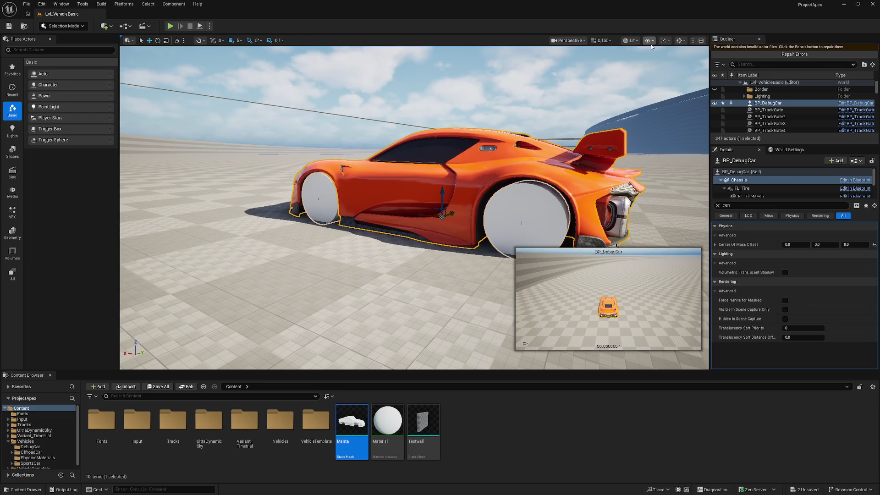
{"action": "left_click", "coordinate": [674, 132]}
Fly through the chassis to a close side view, clear the Details filter, and reopen BP_DebugCar
{"action": "key", "text": "w"}
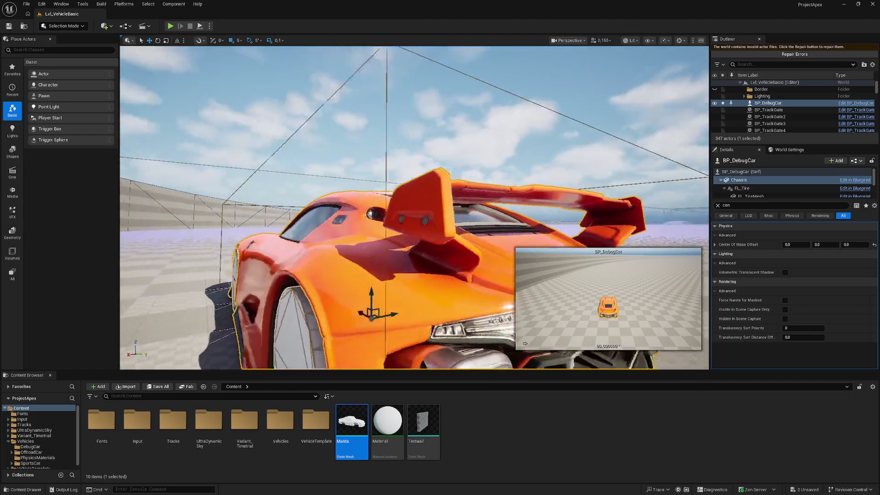
{"action": "key", "text": "w"}
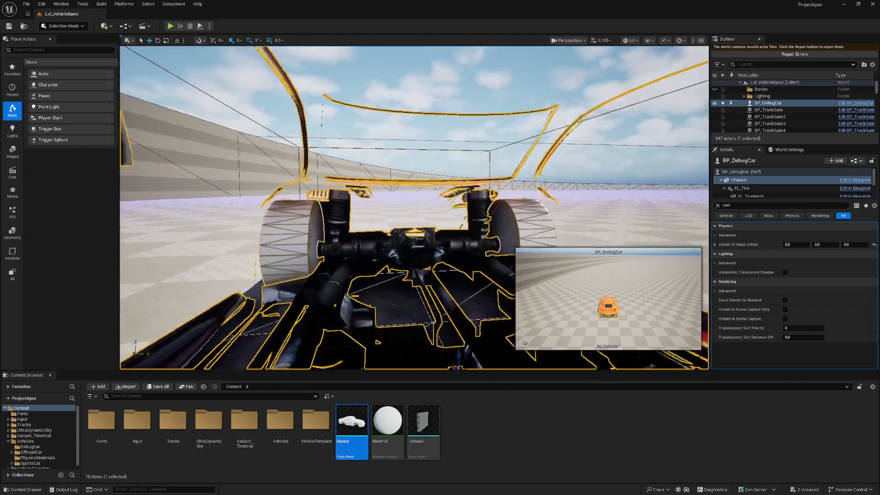
{"action": "key", "text": "w"}
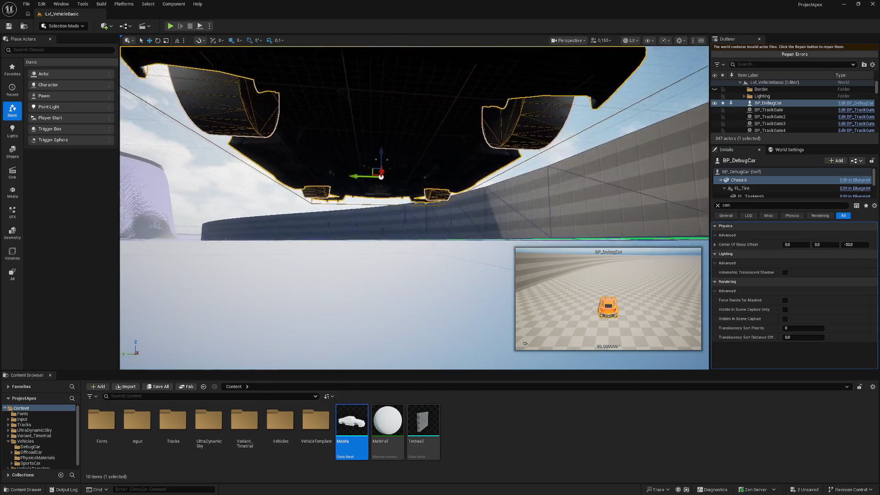
{"action": "mouse_move", "coordinate": [415, 207]}
{"action": "left_mouse_down"}
{"action": "mouse_move", "coordinate": [439, 192]}
{"action": "mouse_move", "coordinate": [454, 211]}
{"action": "mouse_move", "coordinate": [513, 211]}
{"action": "mouse_move", "coordinate": [436, 216]}
{"action": "left_mouse_up"}
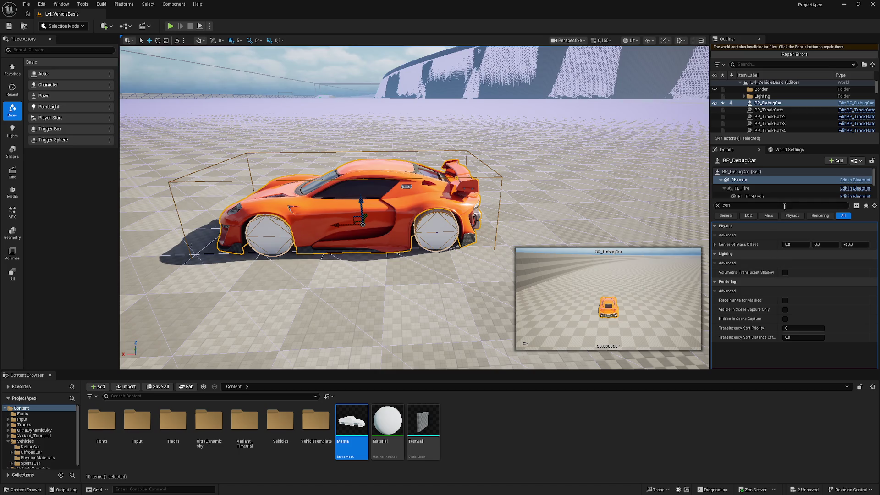
{"action": "left_click", "coordinate": [718, 205]}
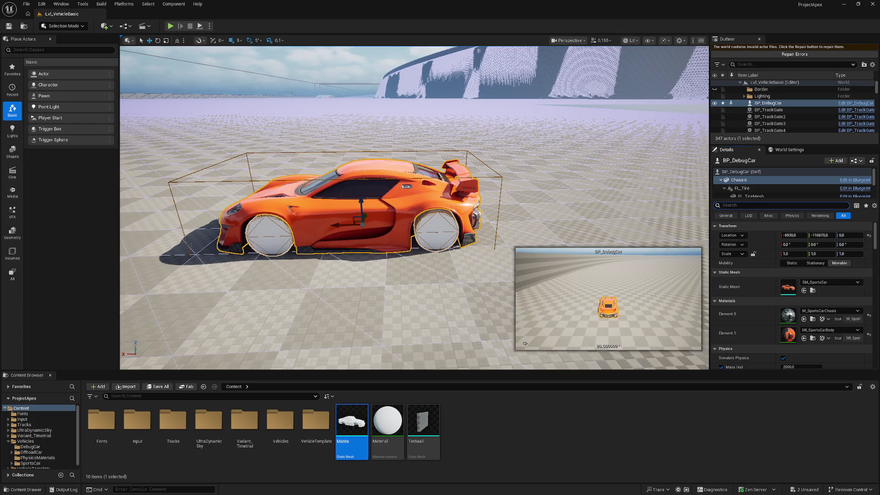
{"action": "double_click", "coordinate": [429, 181]}
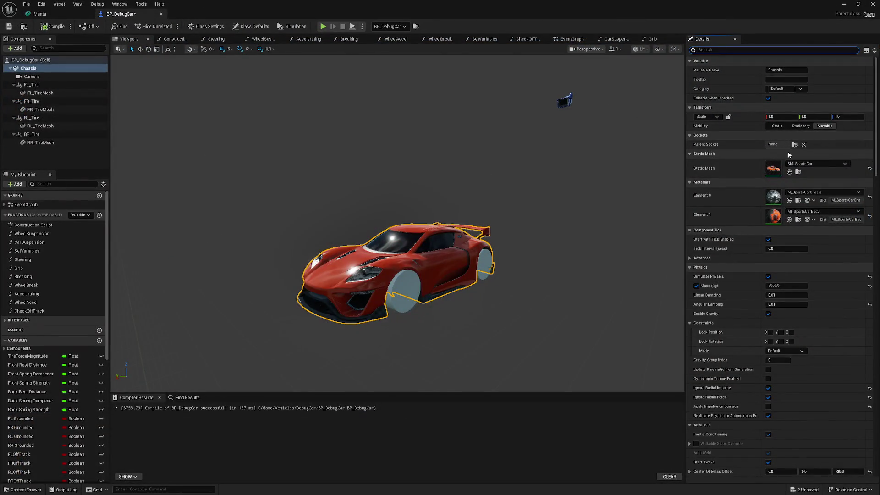
Swap the Chassis static mesh to Manta, compile the Blueprint, and return to the level
{"action": "left_click", "coordinate": [820, 164]}
{"action": "scroll", "coordinate": [846, 257], "scroll_direction": "up", "scroll_amount": 2}
{"action": "left_click", "coordinate": [833, 277]}
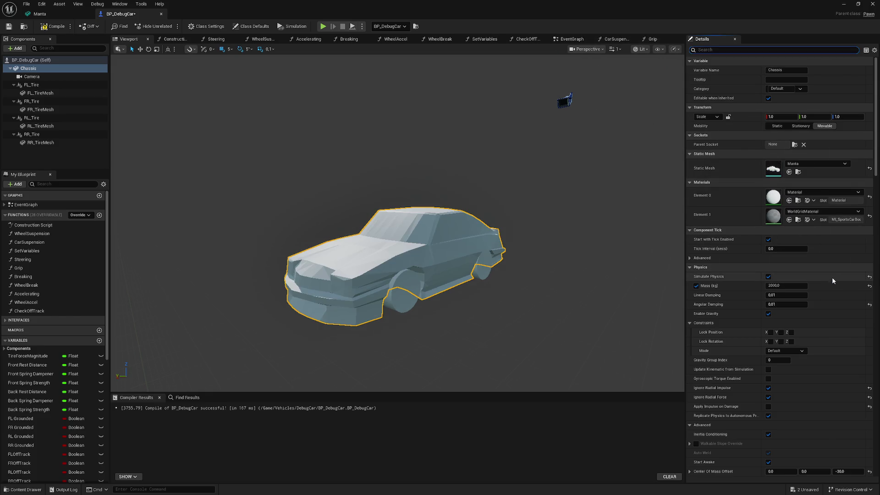
{"action": "left_click", "coordinate": [48, 28]}
{"action": "left_click_drag", "start_coordinate": [379, 162], "coordinate": [426, 161]}
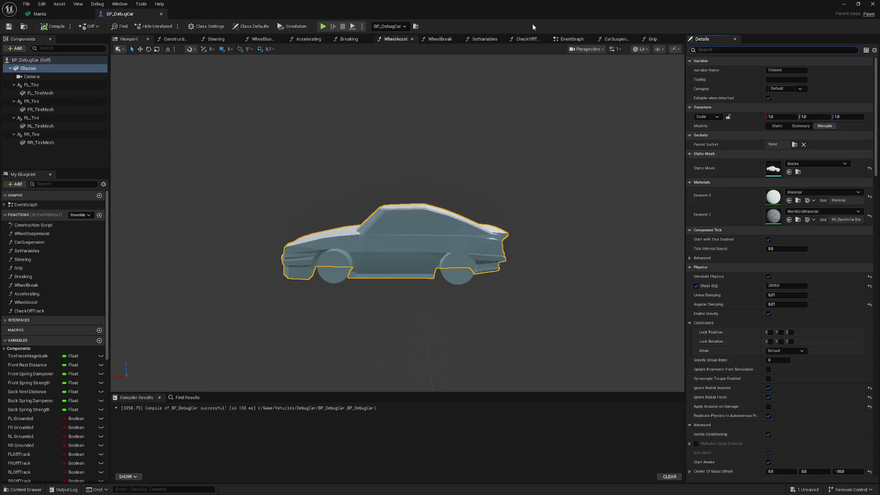
{"action": "left_click", "coordinate": [842, 9]}
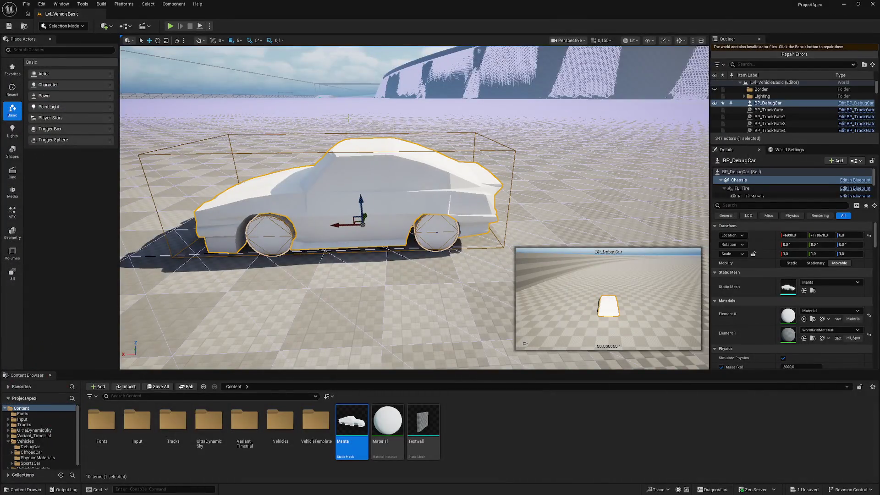
Zoom in on the Manta-bodied car, then start Play In Editor with Alt+P
{"action": "scroll", "coordinate": [414, 207], "scroll_direction": "up", "scroll_amount": 10}
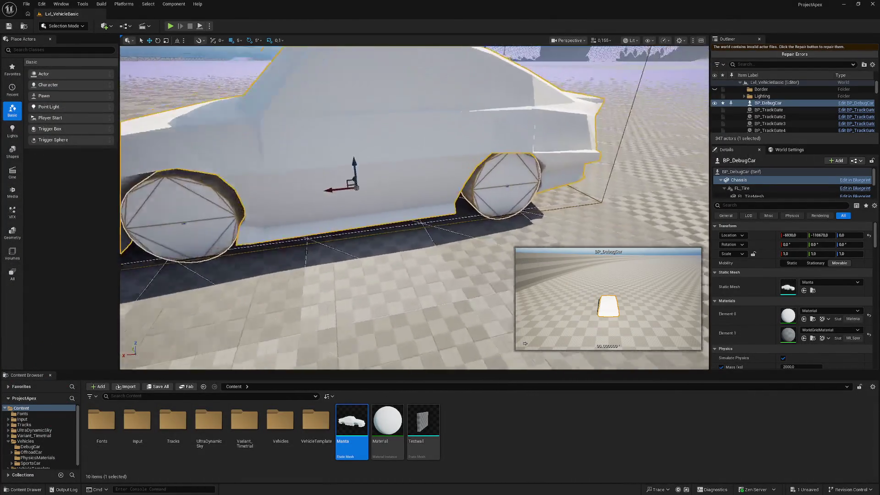
{"action": "scroll", "coordinate": [414, 207], "scroll_direction": "down", "scroll_amount": 10}
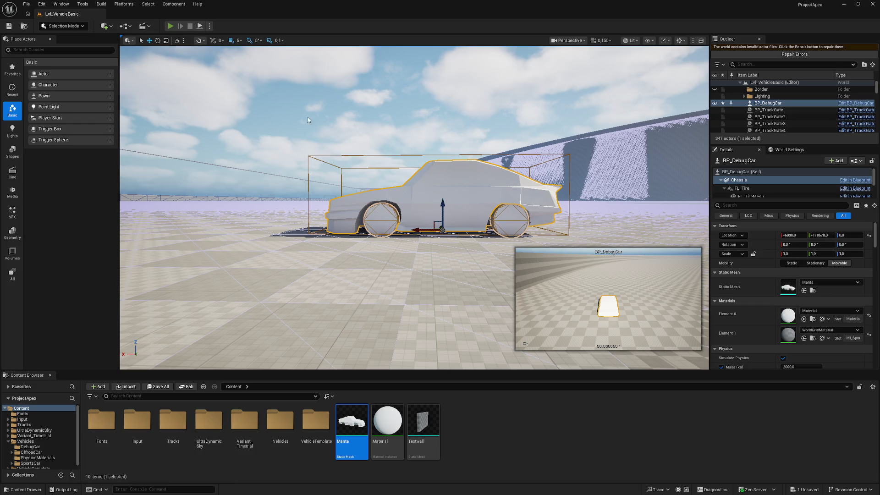
{"action": "key", "text": "alt+p"}
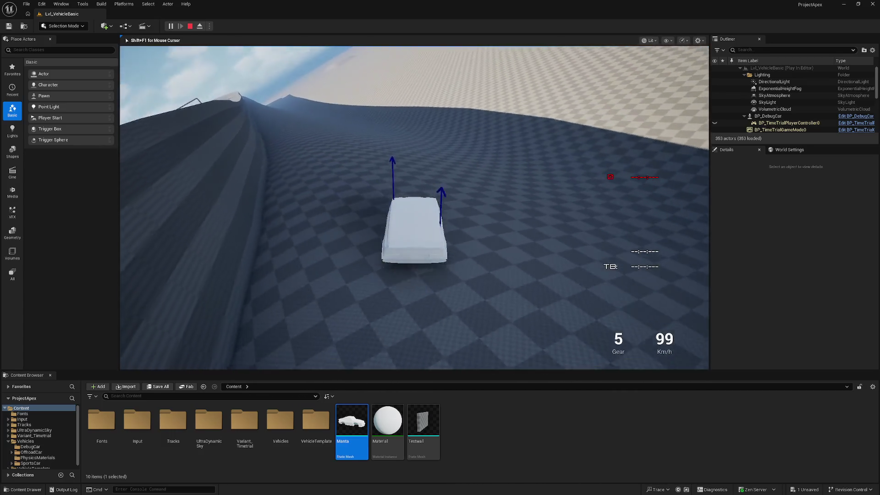
Stop the play session and hide the collision wireframes in the viewport
{"action": "key", "text": "Escape"}
{"action": "left_click_drag", "start_coordinate": [393, 199], "coordinate": [384, 182]}
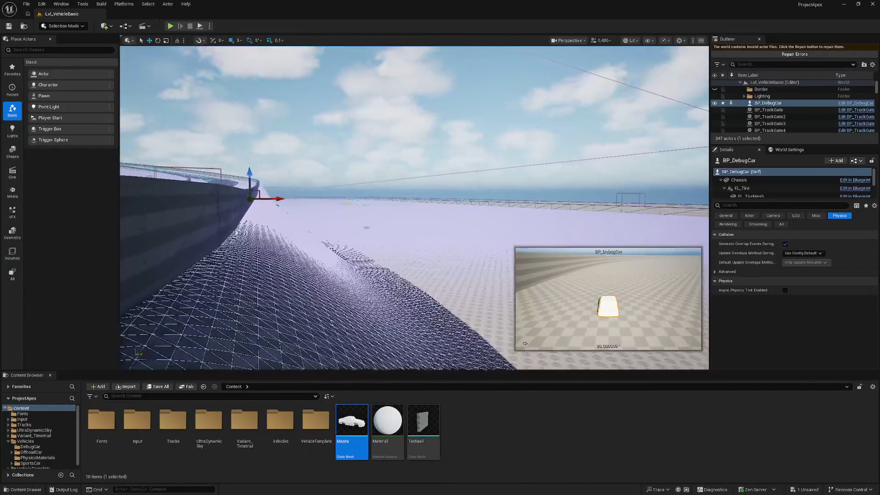
{"action": "scroll", "coordinate": [414, 207], "scroll_direction": "up", "scroll_amount": 2}
{"action": "left_click", "coordinate": [647, 40]}
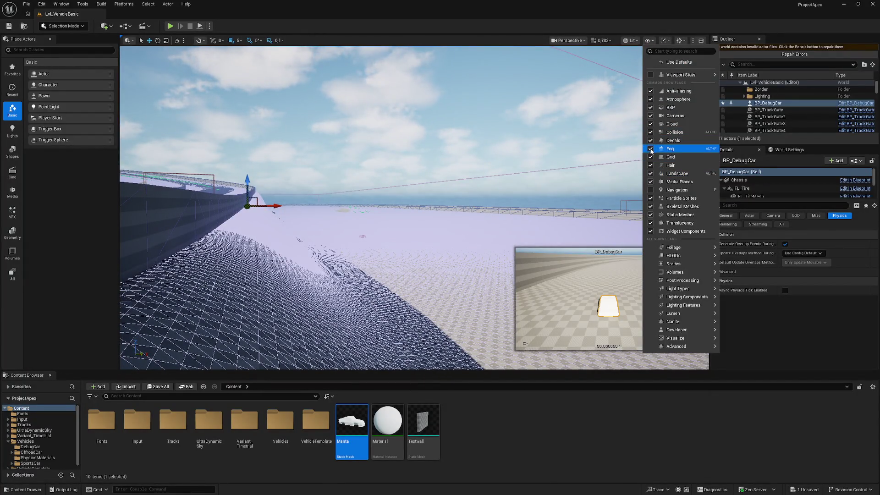
{"action": "left_click", "coordinate": [650, 132]}
Bring the BP_DebugCar Blueprint back to the front with Ctrl+E
{"action": "scroll", "coordinate": [414, 206], "scroll_direction": "up", "scroll_amount": 5}
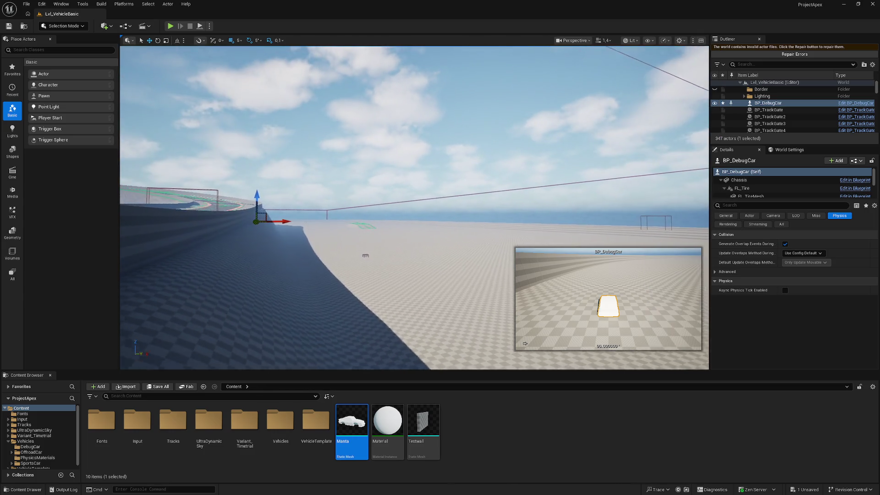
{"action": "scroll", "coordinate": [415, 206], "scroll_direction": "up", "scroll_amount": 2}
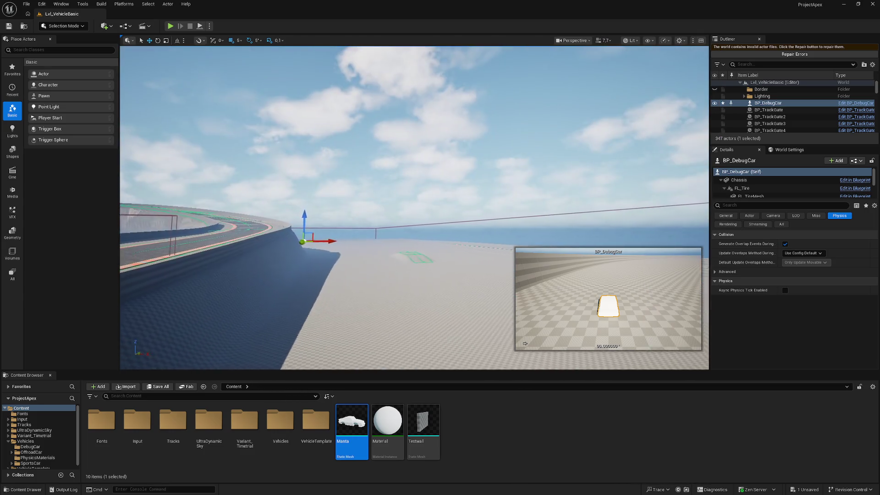
{"action": "scroll", "coordinate": [414, 206], "scroll_direction": "up", "scroll_amount": 3}
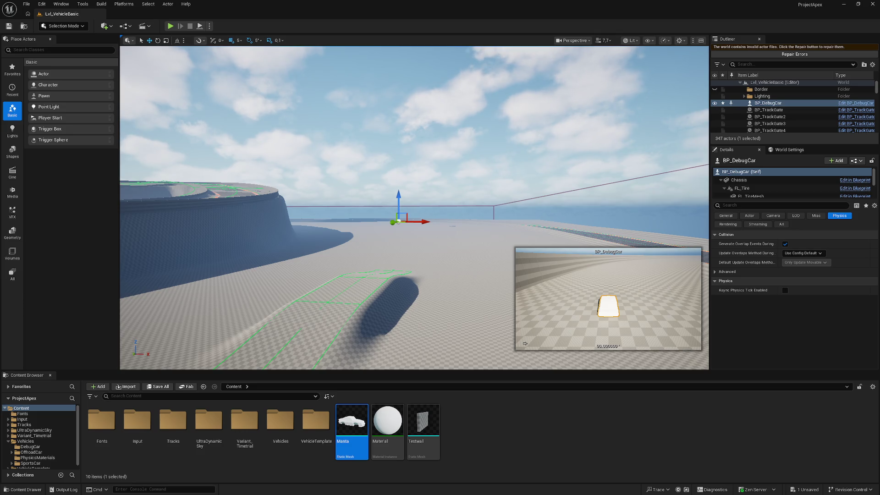
{"action": "key", "text": "ctrl+e"}
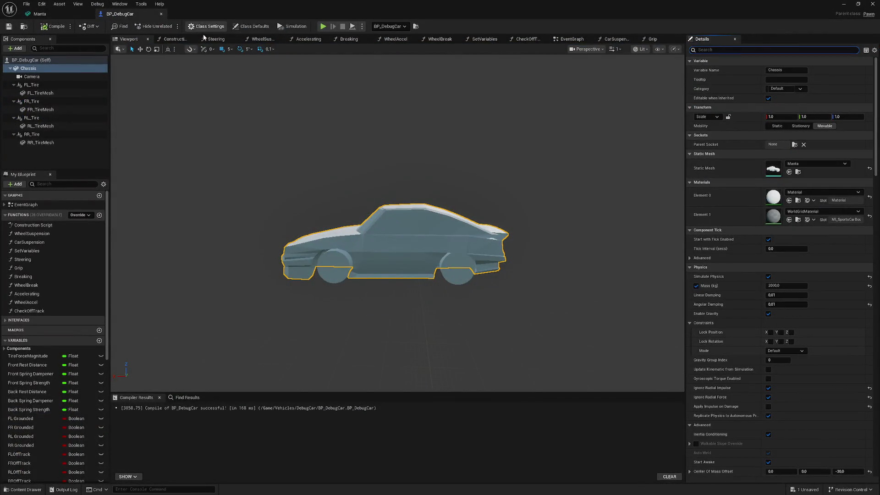
Inspect the WheelSuspension graph's Add Force at Location and Normalized Speed nodes, then start a play session
{"action": "left_click", "coordinate": [255, 40]}
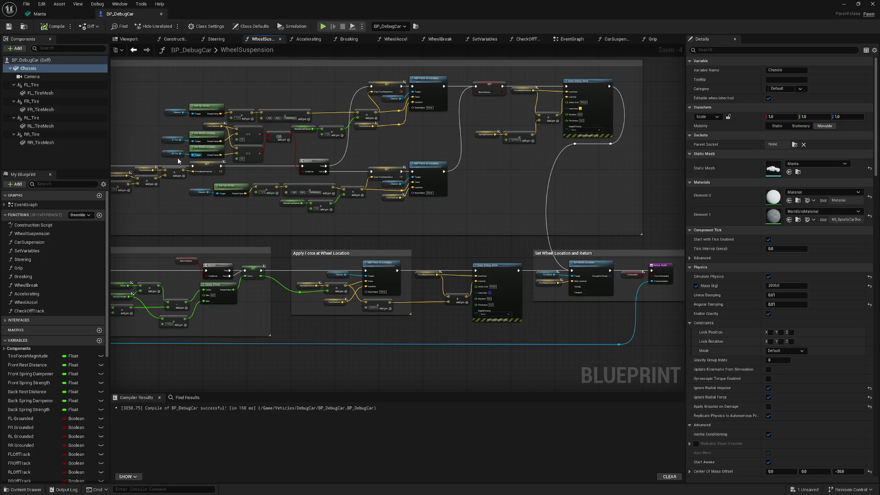
{"action": "scroll", "coordinate": [187, 157], "scroll_direction": "up", "scroll_amount": 4}
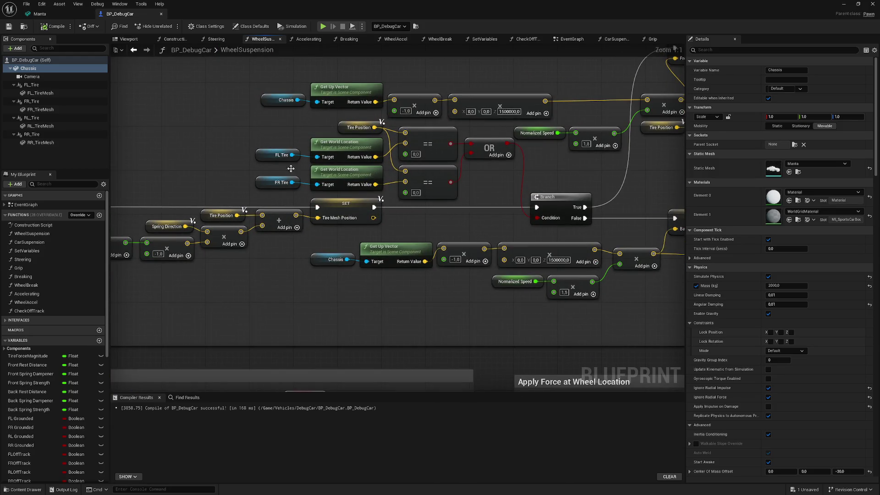
{"action": "left_click_drag", "start_coordinate": [594, 159], "coordinate": [454, 186]}
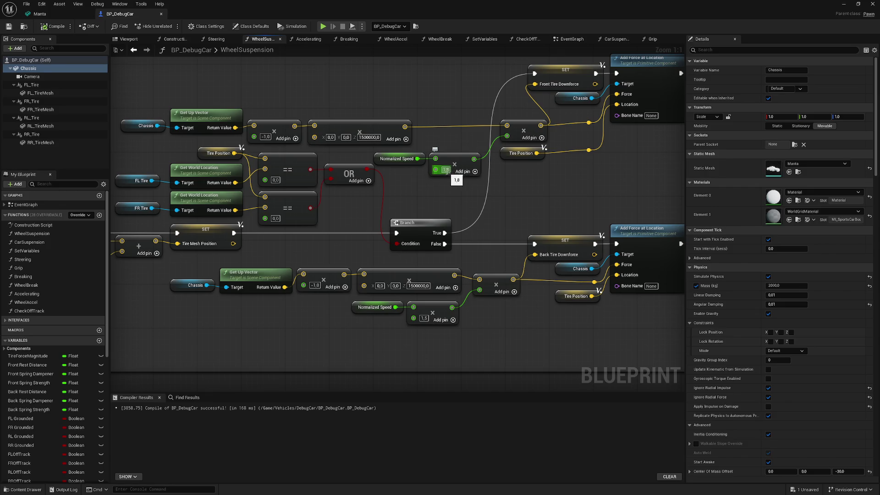
{"action": "left_click_drag", "start_coordinate": [612, 157], "coordinate": [549, 200]}
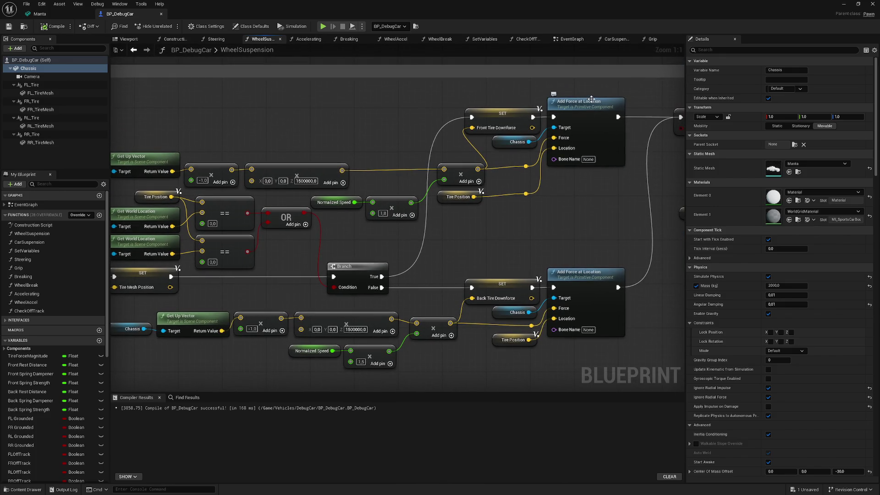
{"action": "mouse_move", "coordinate": [352, 102]}
{"action": "left_mouse_down"}
{"action": "mouse_move", "coordinate": [458, 99]}
{"action": "mouse_move", "coordinate": [438, 80]}
{"action": "left_mouse_up"}
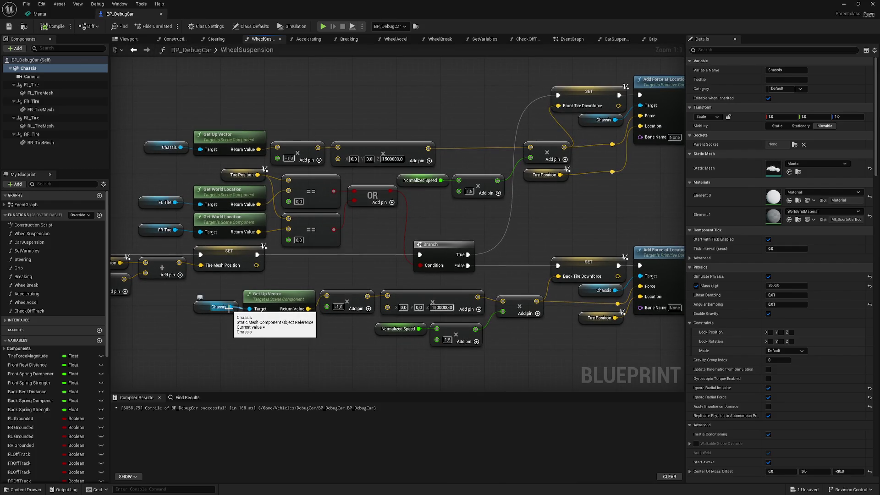
{"action": "left_click_drag", "start_coordinate": [315, 348], "coordinate": [351, 331]}
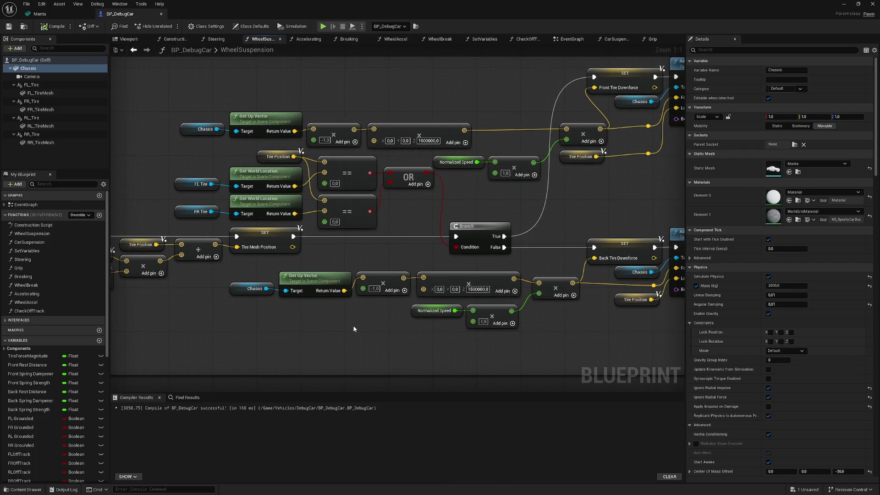
{"action": "left_click_drag", "start_coordinate": [443, 200], "coordinate": [433, 224]}
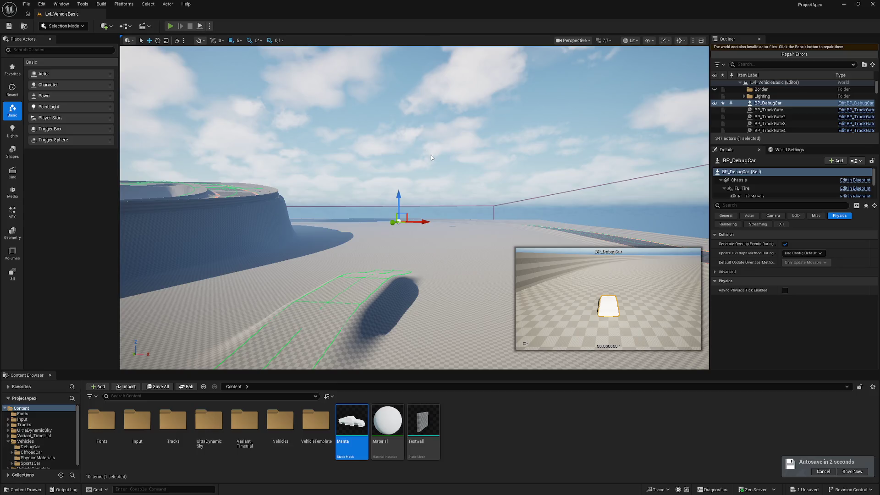
{"action": "key", "text": "alt+p"}
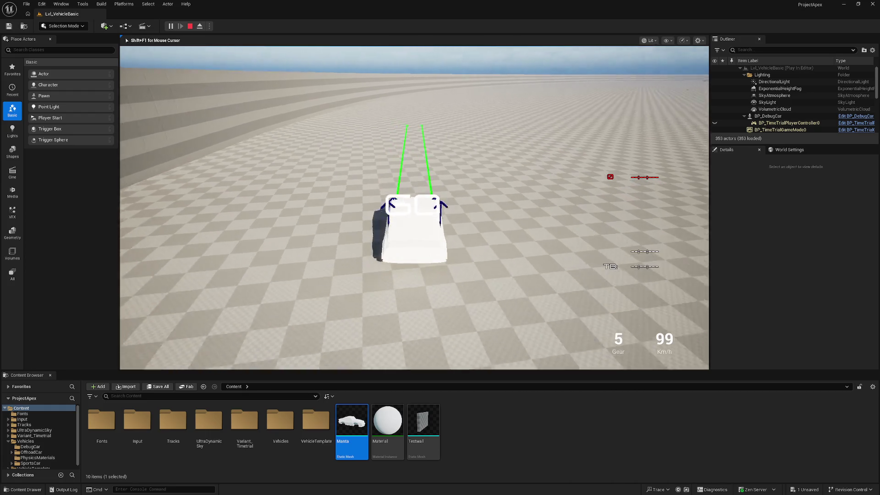
Steer the Manta car left and right around the track curves, then stop with Esc
{"action": "key", "text": "a"}
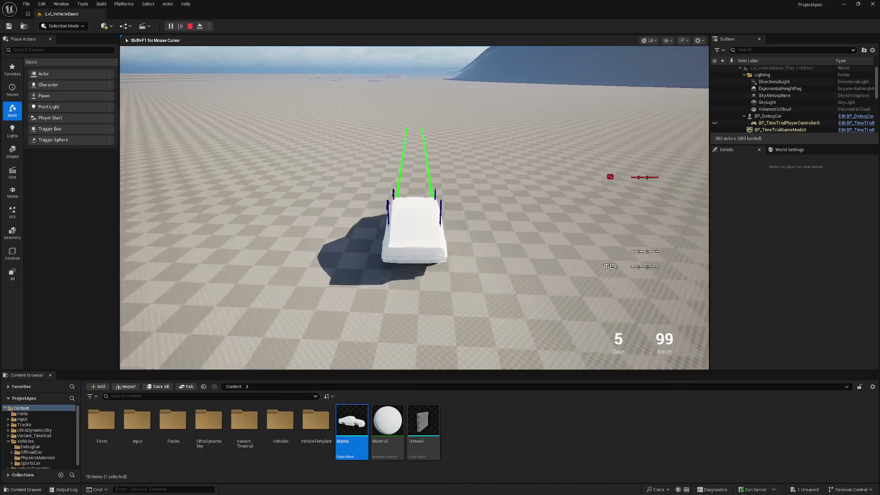
{"action": "key", "text": "d"}
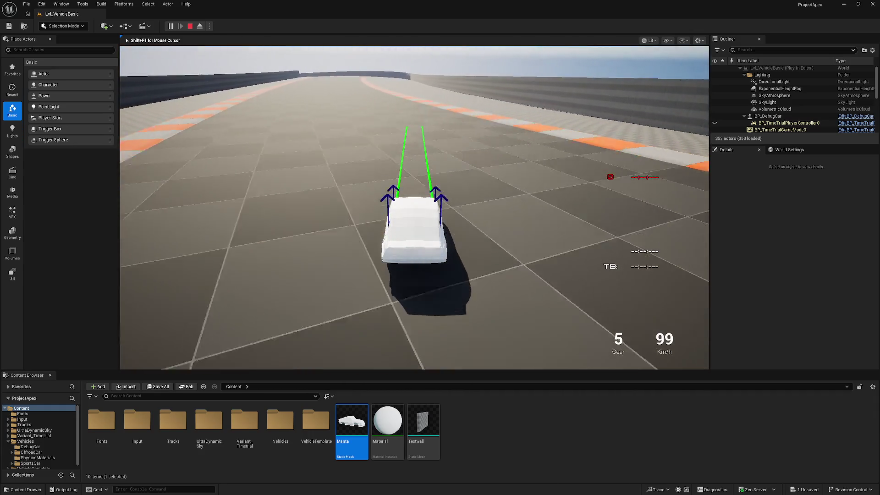
{"action": "key", "text": "d"}
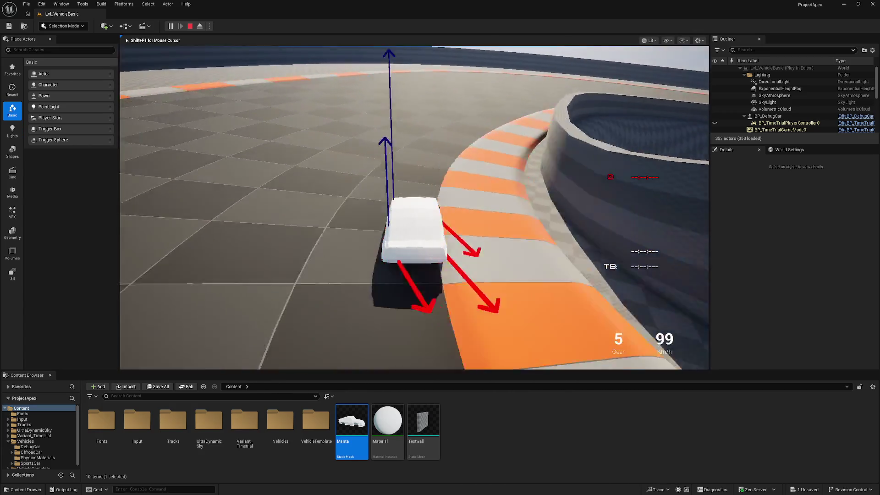
{"action": "key", "text": "Escape"}
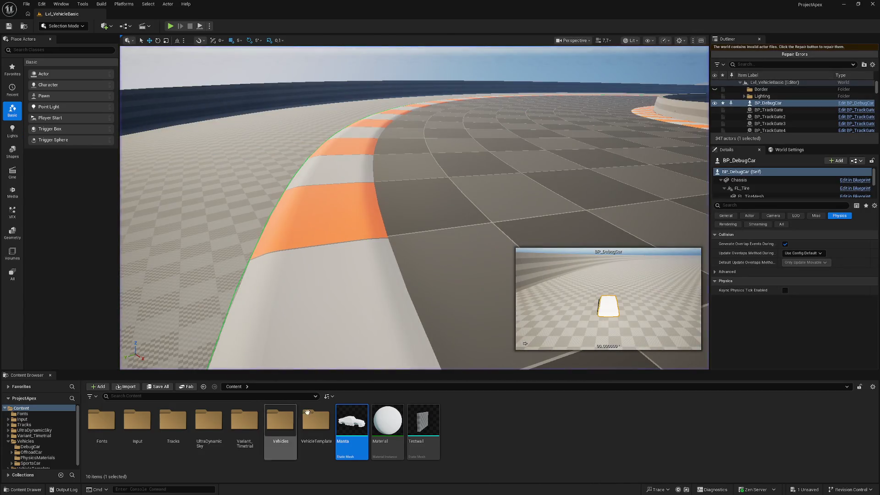
Browse the Content Browser from VehicleTemplate to Vehicles > OffroadCar and look over its assets
{"action": "left_click", "coordinate": [315, 419]}
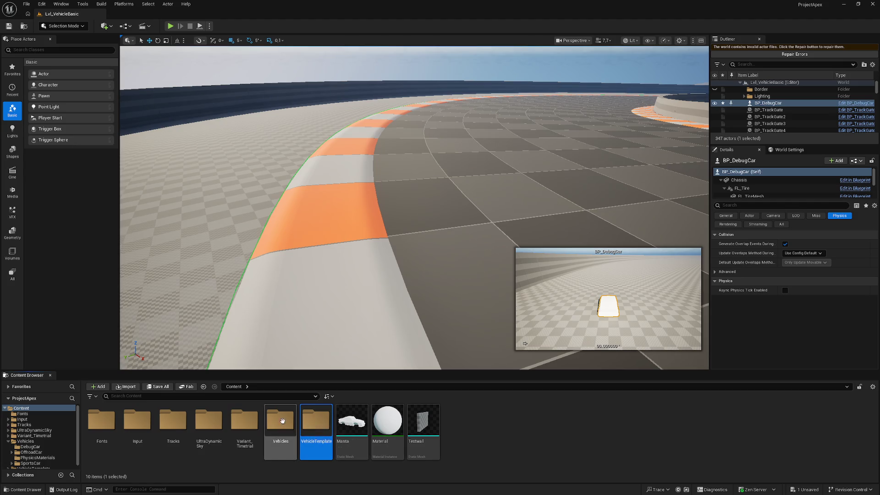
{"action": "double_click", "coordinate": [315, 420]}
{"action": "left_click", "coordinate": [233, 386]}
{"action": "double_click", "coordinate": [280, 419]}
{"action": "double_click", "coordinate": [137, 420]}
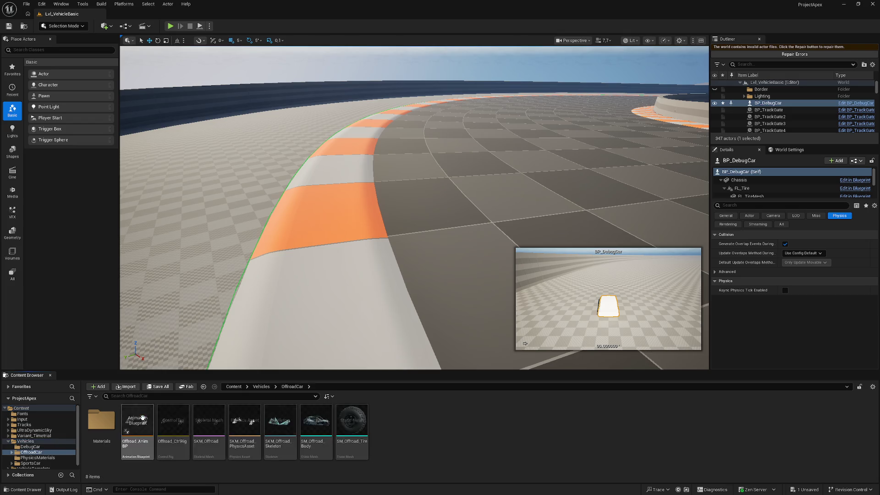
{"action": "mouse_move", "coordinate": [311, 423]}
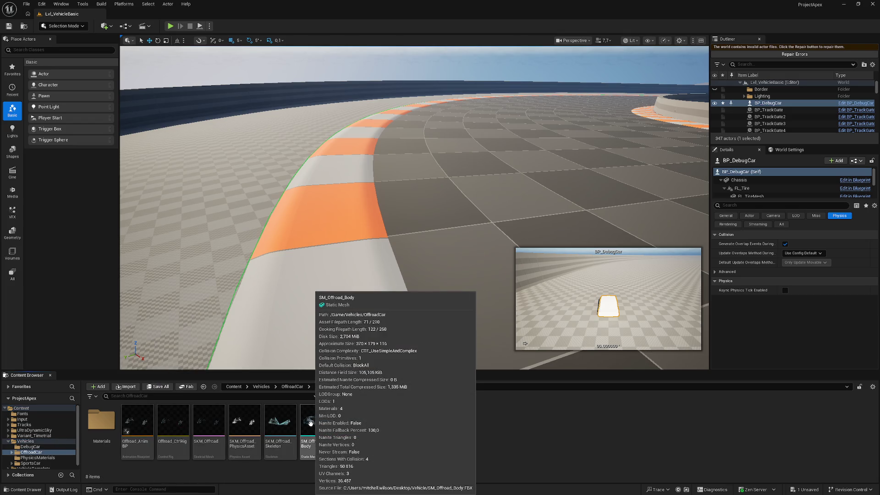
{"action": "mouse_move", "coordinate": [280, 453]}
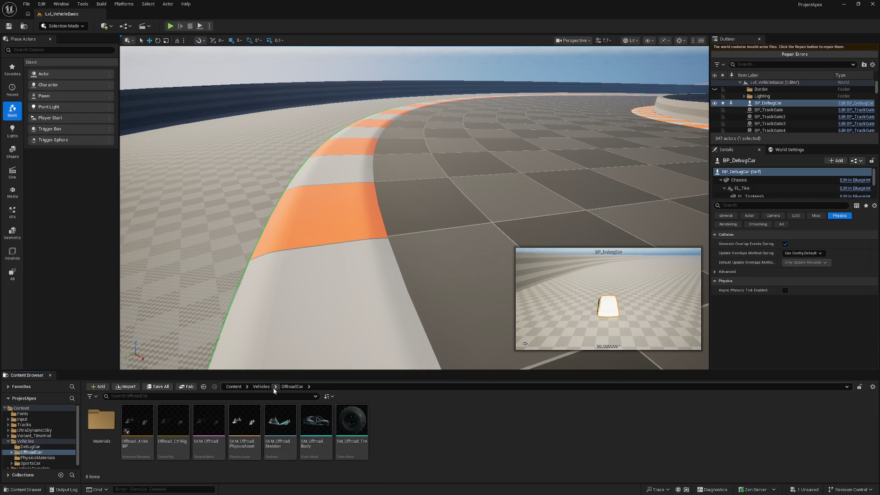
Go to Vehicles > SportsCar and open the PA_SportsCar physics asset
{"action": "left_click", "coordinate": [261, 386]}
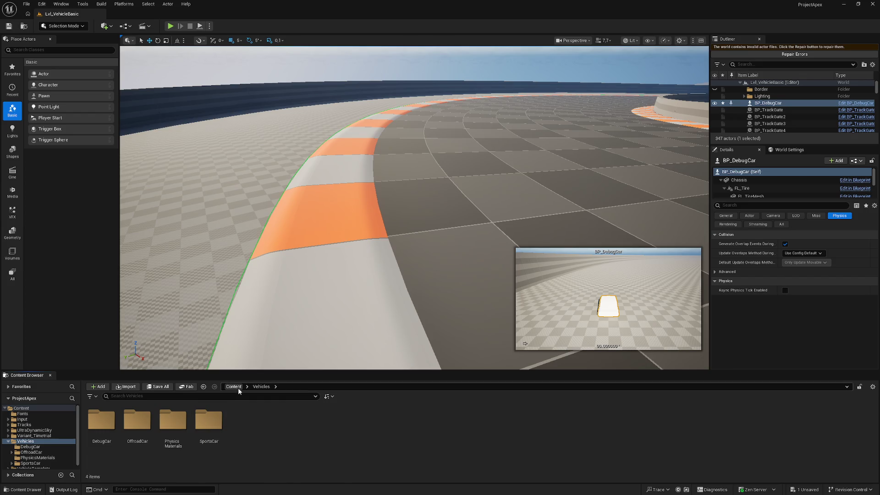
{"action": "double_click", "coordinate": [208, 420]}
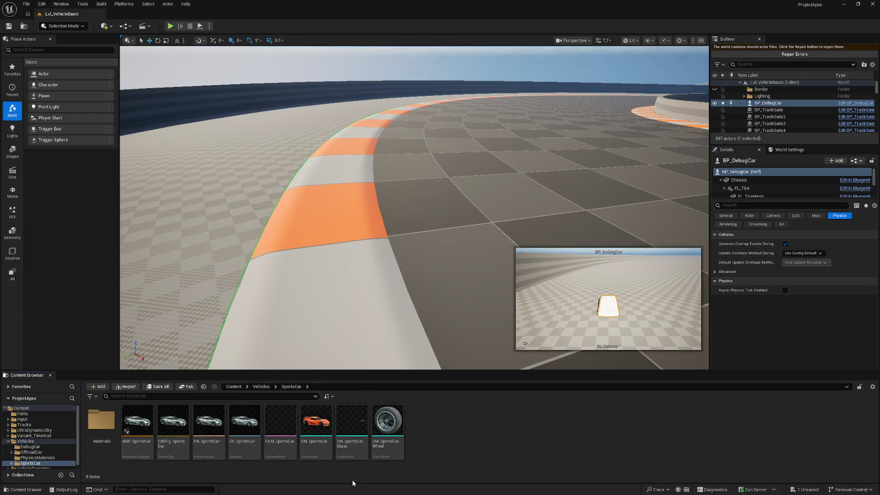
{"action": "mouse_move", "coordinate": [372, 453]}
{"action": "double_click", "coordinate": [204, 422]}
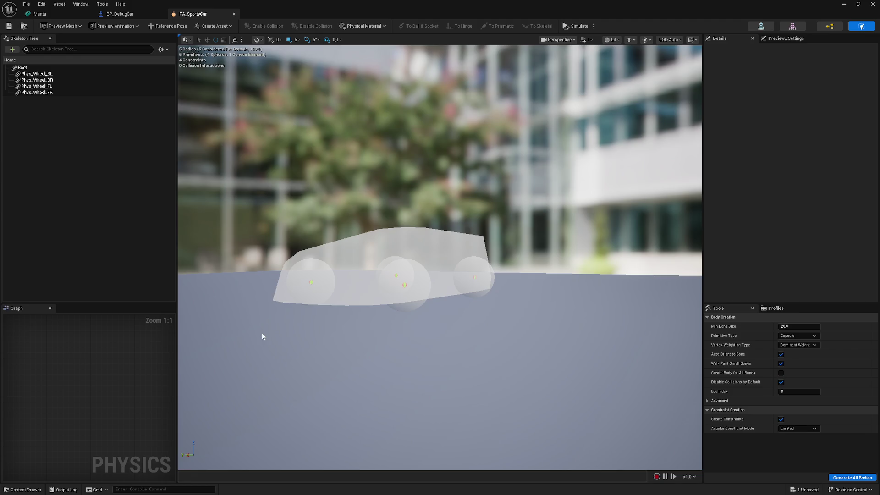
Close the PA_SportsCar physics asset editor and maximize, then minimize, the BP_DebugCar window
{"action": "left_click", "coordinate": [235, 14]}
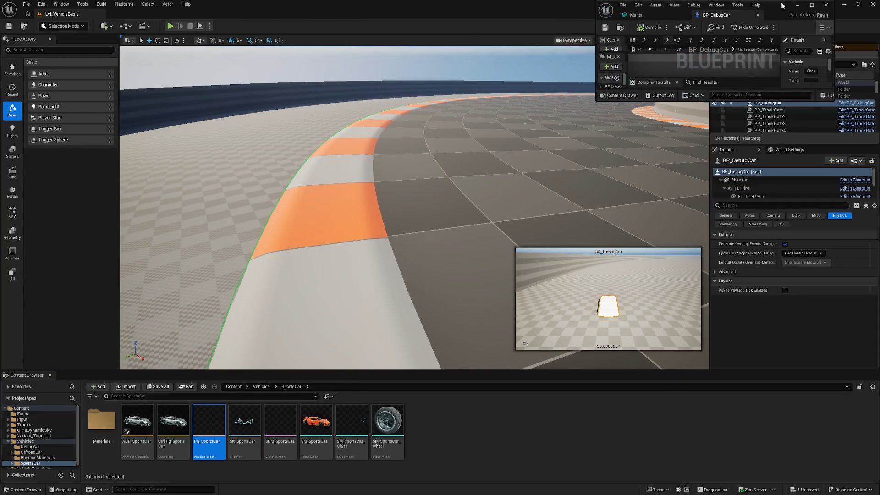
{"action": "double_click", "coordinate": [782, 5]}
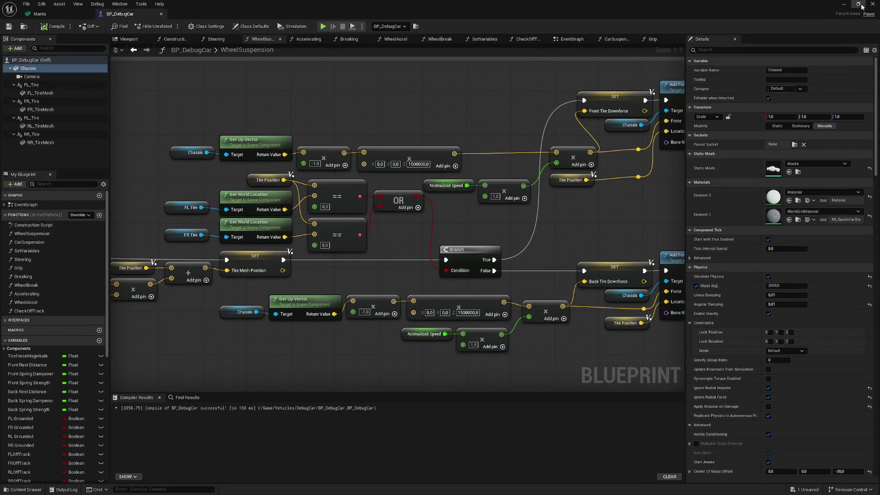
{"action": "left_click", "coordinate": [843, 5]}
Open the SKM_SportsCar skeletal mesh to inspect it, then close it
{"action": "left_click", "coordinate": [274, 421]}
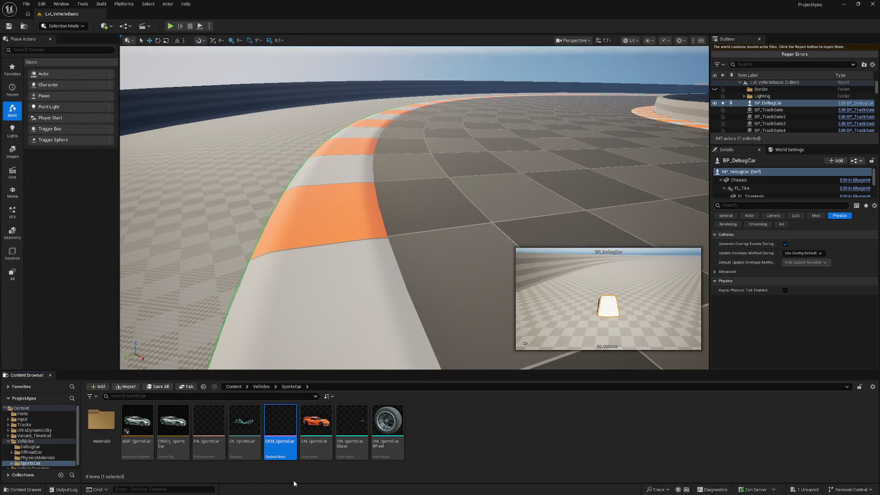
{"action": "double_click", "coordinate": [279, 424]}
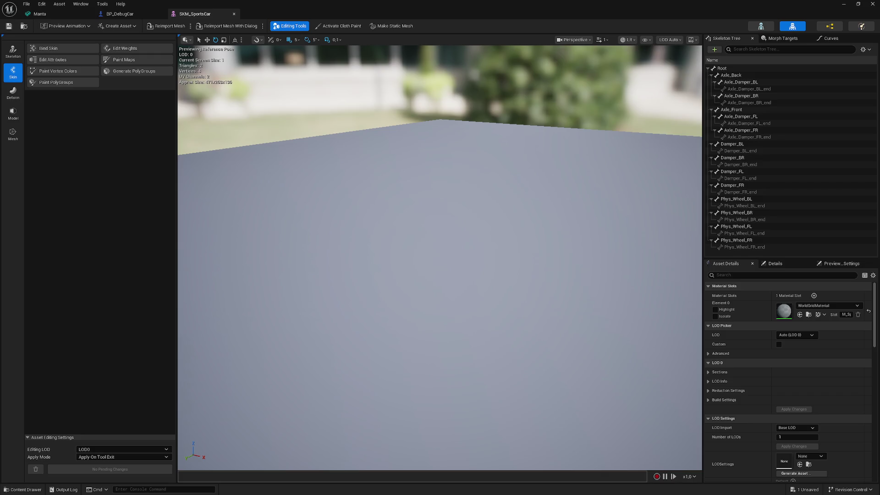
{"action": "left_click", "coordinate": [234, 15]}
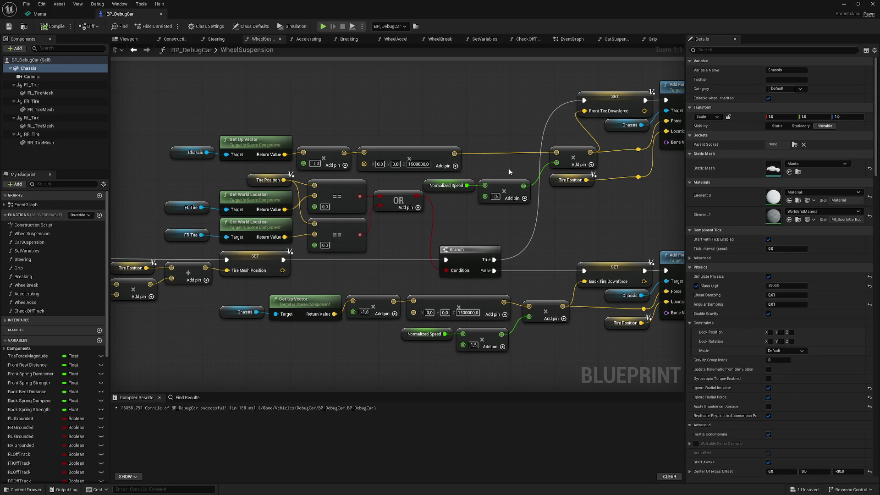
Select the Chassis component and review the WheelSuspension graph's Force Calculation section
{"action": "scroll", "coordinate": [504, 201], "scroll_direction": "down", "scroll_amount": 5}
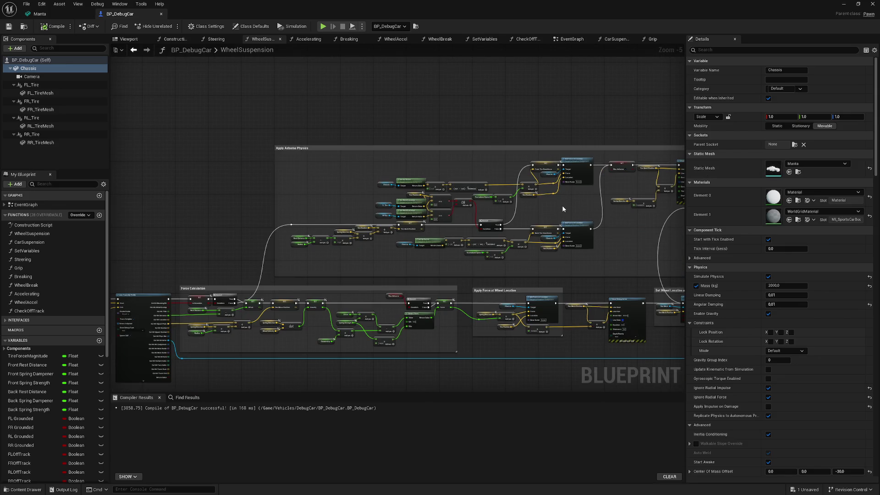
{"action": "scroll", "coordinate": [615, 229], "scroll_direction": "up", "scroll_amount": 2}
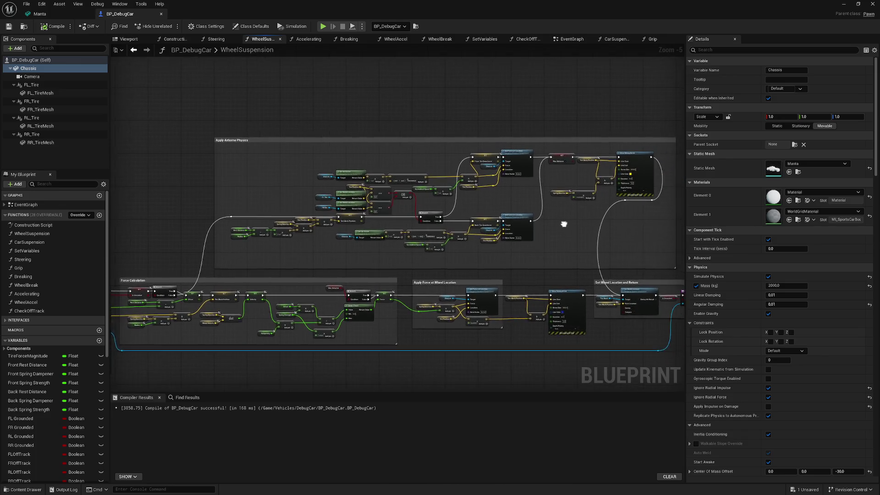
{"action": "mouse_move", "coordinate": [483, 213]}
{"action": "left_mouse_down"}
{"action": "mouse_move", "coordinate": [422, 204]}
{"action": "mouse_move", "coordinate": [359, 166]}
{"action": "mouse_move", "coordinate": [451, 164]}
{"action": "mouse_move", "coordinate": [413, 167]}
{"action": "left_mouse_up"}
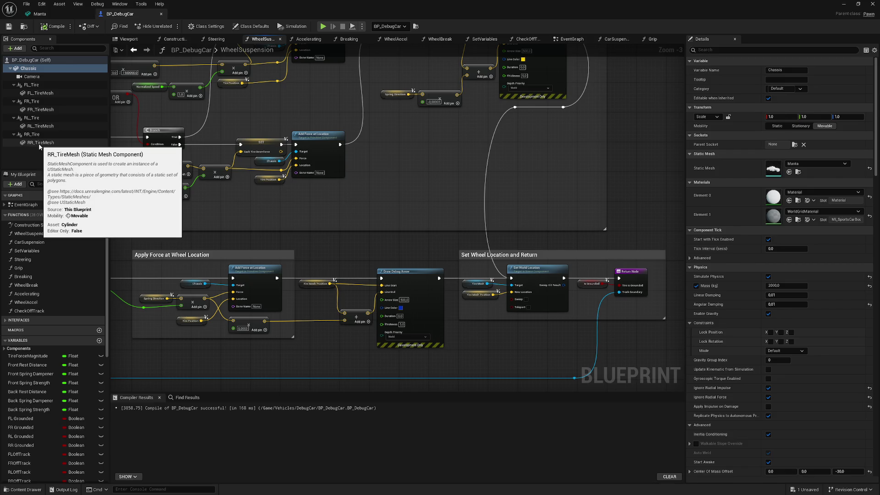
{"action": "left_click", "coordinate": [30, 67]}
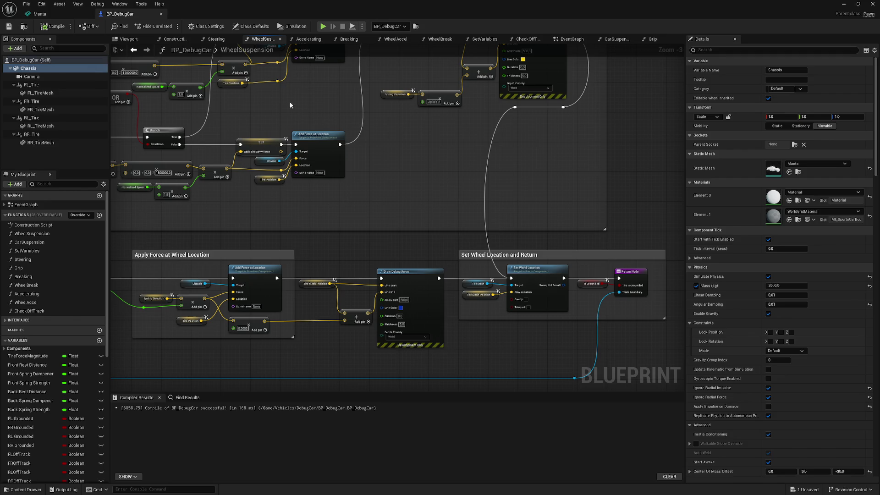
{"action": "scroll", "coordinate": [418, 126], "scroll_direction": "down", "scroll_amount": 2}
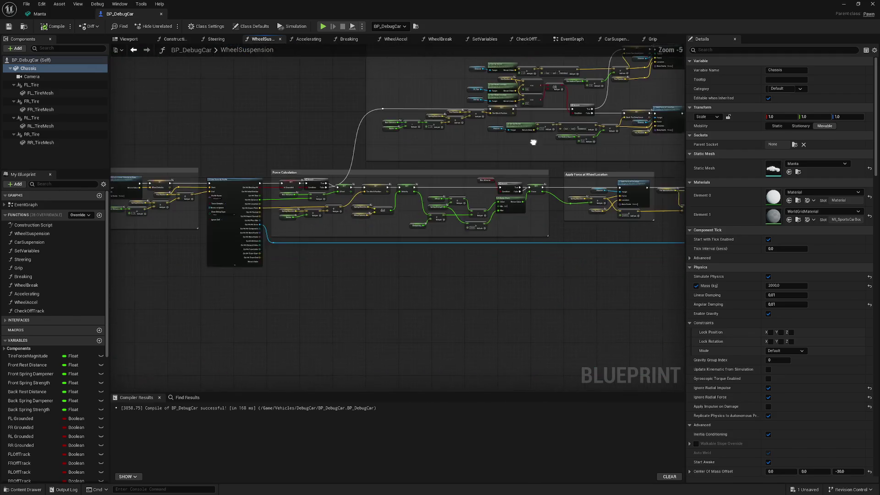
{"action": "left_click_drag", "start_coordinate": [497, 143], "coordinate": [412, 126]}
{"action": "scroll", "coordinate": [357, 138], "scroll_direction": "up", "scroll_amount": 4}
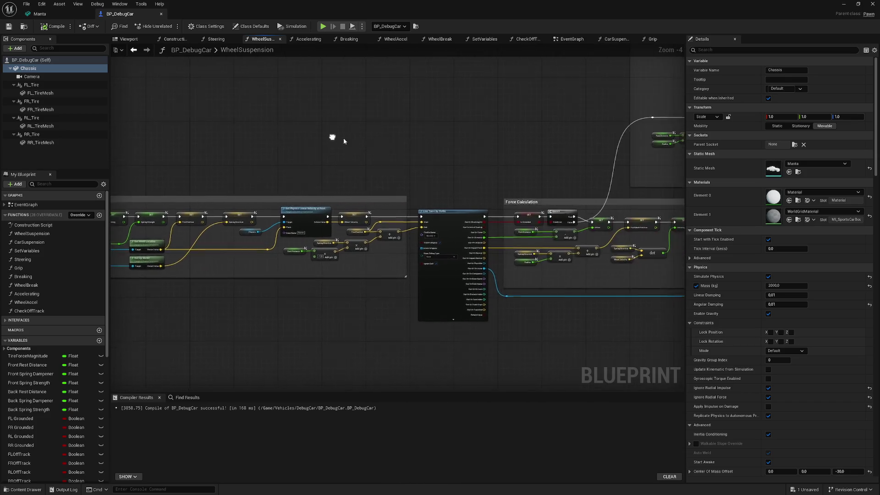
{"action": "mouse_move", "coordinate": [368, 164]}
{"action": "left_mouse_down"}
{"action": "mouse_move", "coordinate": [290, 142]}
{"action": "mouse_move", "coordinate": [232, 147]}
{"action": "mouse_move", "coordinate": [338, 125]}
{"action": "left_mouse_up"}
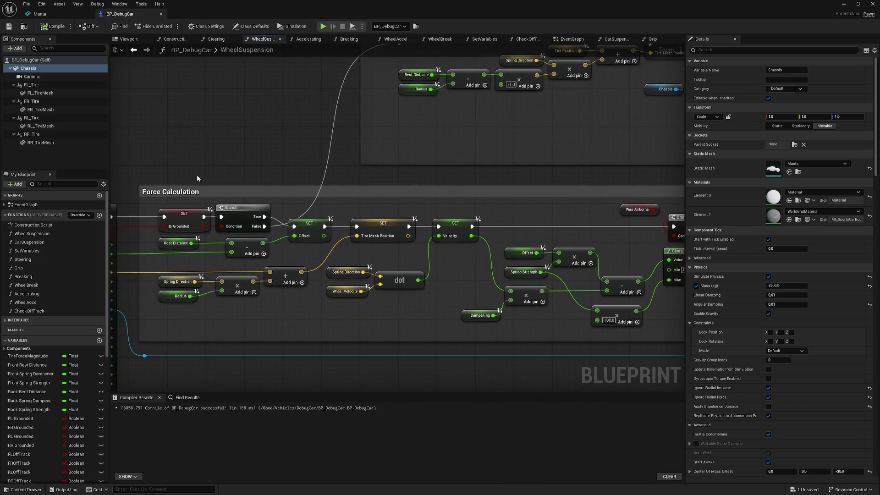
Review the Apply Force at Wheel Location nodes, then switch to the Accelerating function graph
{"action": "mouse_move", "coordinate": [294, 234]}
{"action": "left_mouse_down"}
{"action": "mouse_move", "coordinate": [65, 228]}
{"action": "mouse_move", "coordinate": [110, 226]}
{"action": "left_mouse_up"}
{"action": "left_click_drag", "start_coordinate": [399, 234], "coordinate": [296, 226]}
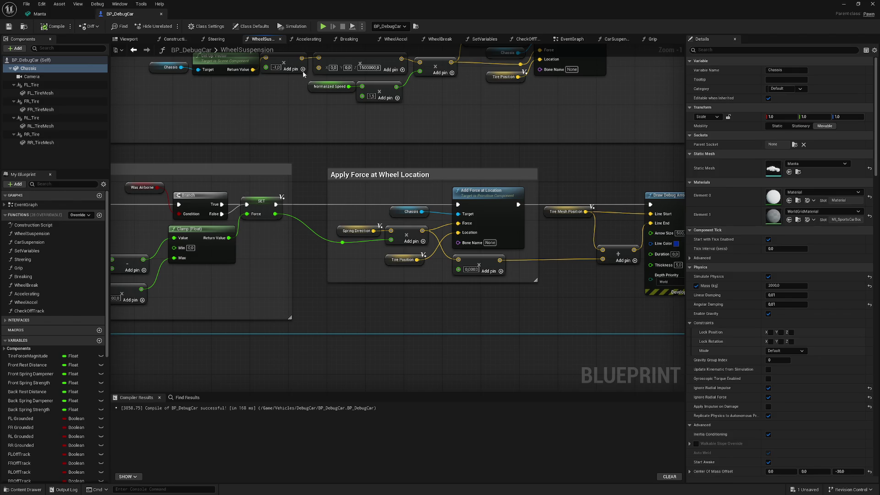
{"action": "left_click", "coordinate": [311, 42]}
{"action": "scroll", "coordinate": [542, 168], "scroll_direction": "up", "scroll_amount": 1}
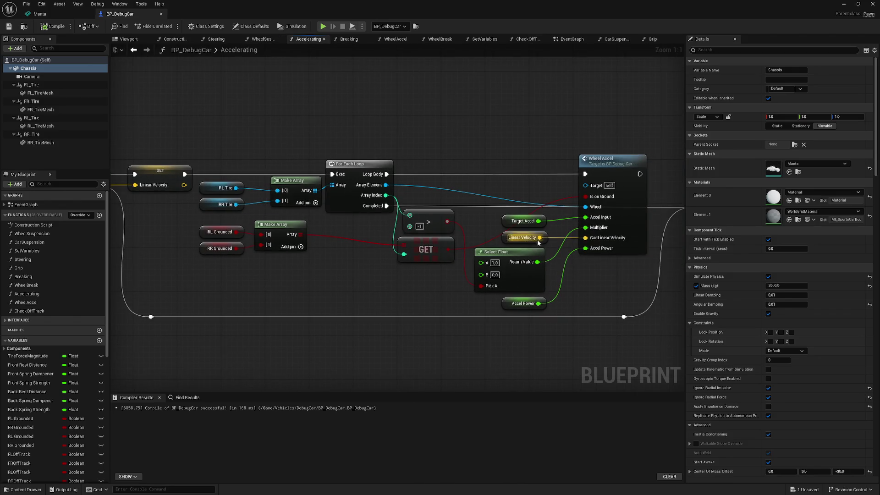
Open the WheelAccel function from the Accelerating graph and center its force nodes
{"action": "scroll", "coordinate": [158, 191], "scroll_direction": "down", "scroll_amount": 1}
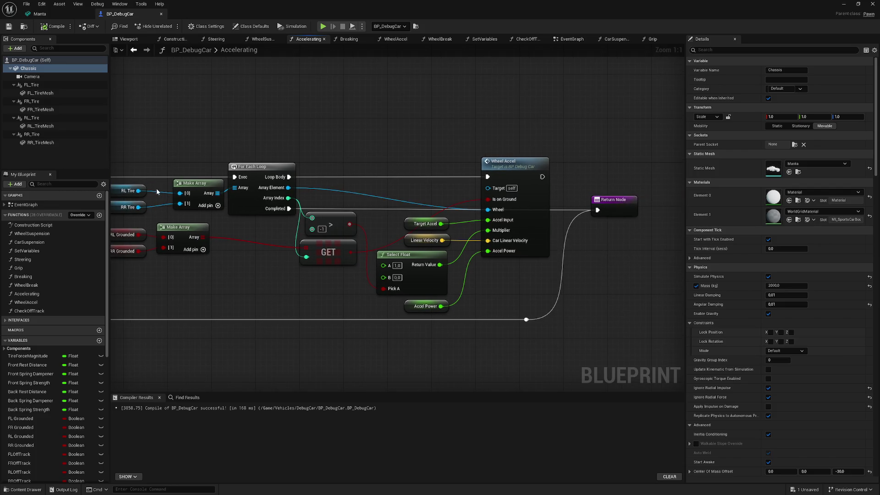
{"action": "scroll", "coordinate": [224, 178], "scroll_direction": "up", "scroll_amount": 1}
{"action": "left_click_drag", "start_coordinate": [339, 108], "coordinate": [321, 118]}
{"action": "left_click_drag", "start_coordinate": [458, 135], "coordinate": [389, 138]}
{"action": "double_click", "coordinate": [531, 164]}
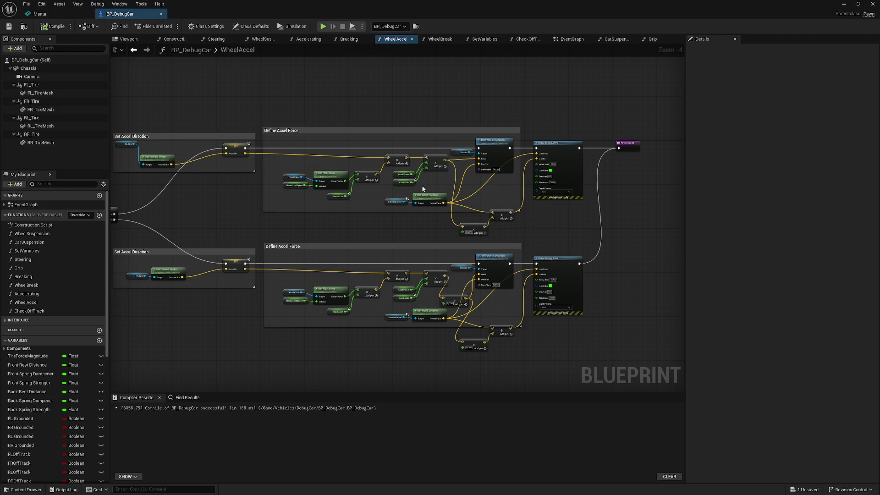
{"action": "scroll", "coordinate": [503, 184], "scroll_direction": "up", "scroll_amount": 3}
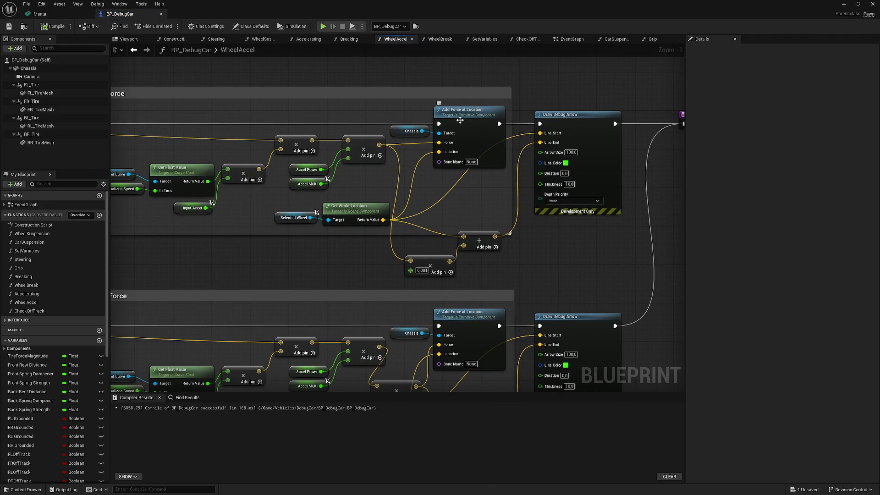
{"action": "left_click_drag", "start_coordinate": [473, 156], "coordinate": [455, 142]}
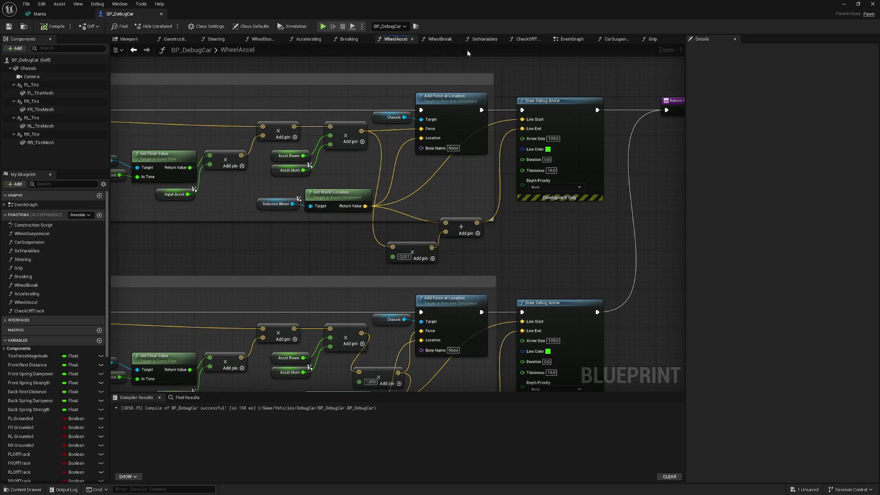
Open the WheelBreak function from the Breaking graph, then switch to the Grip graph
{"action": "left_click", "coordinate": [352, 39]}
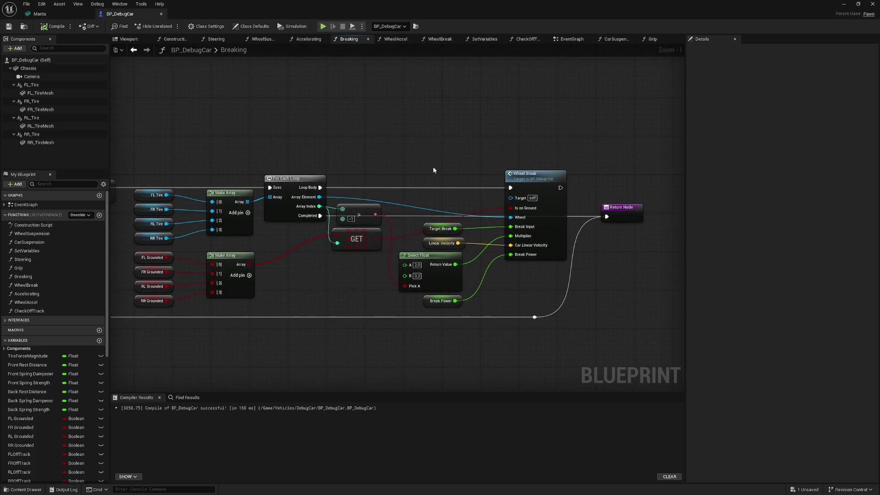
{"action": "double_click", "coordinate": [533, 178]}
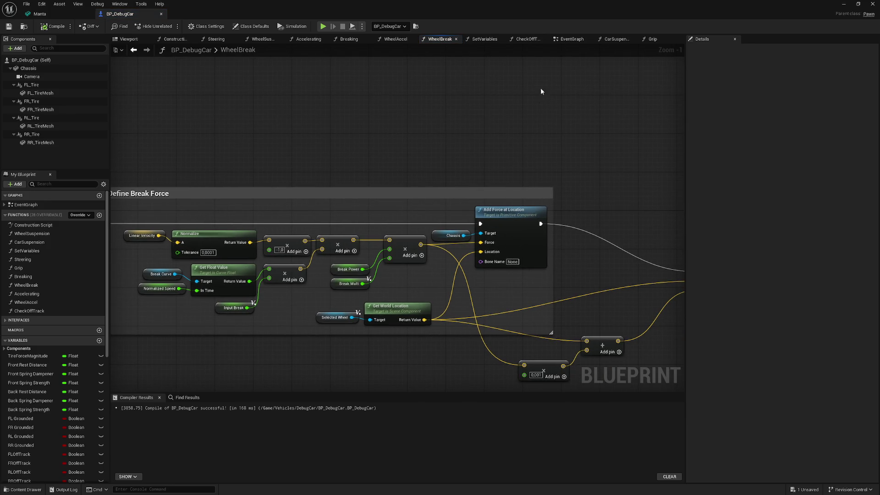
{"action": "left_click", "coordinate": [652, 40]}
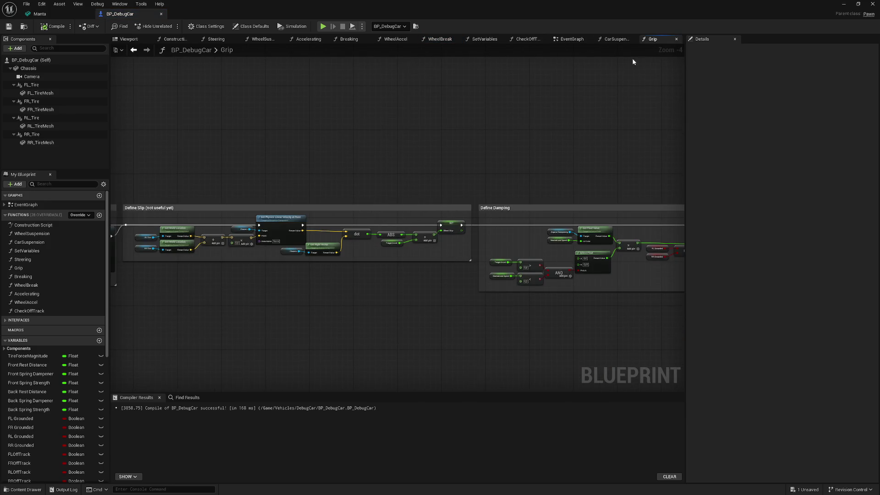
Pan through the Grip graph's Define Turn Torque and Add Friction to Car sections, then minimize the Blueprint editor
{"action": "scroll", "coordinate": [476, 154], "scroll_direction": "up", "scroll_amount": 3}
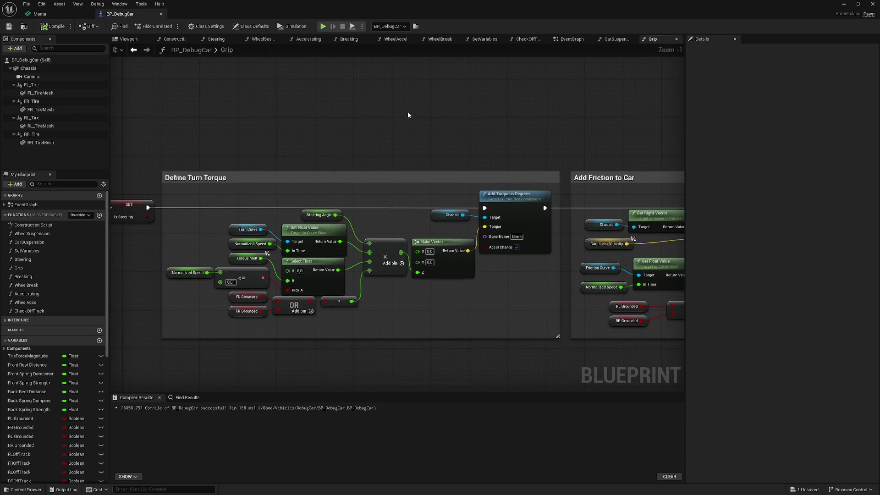
{"action": "scroll", "coordinate": [262, 173], "scroll_direction": "up", "scroll_amount": 1}
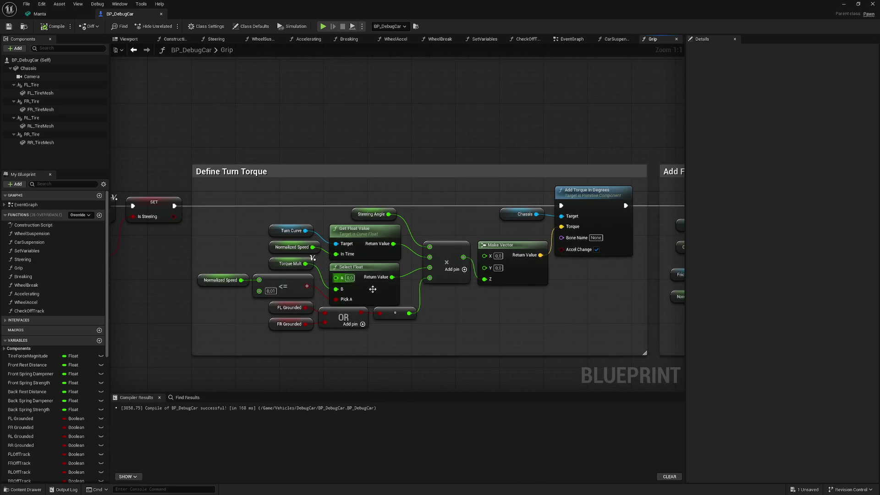
{"action": "left_click_drag", "start_coordinate": [576, 207], "coordinate": [550, 206]}
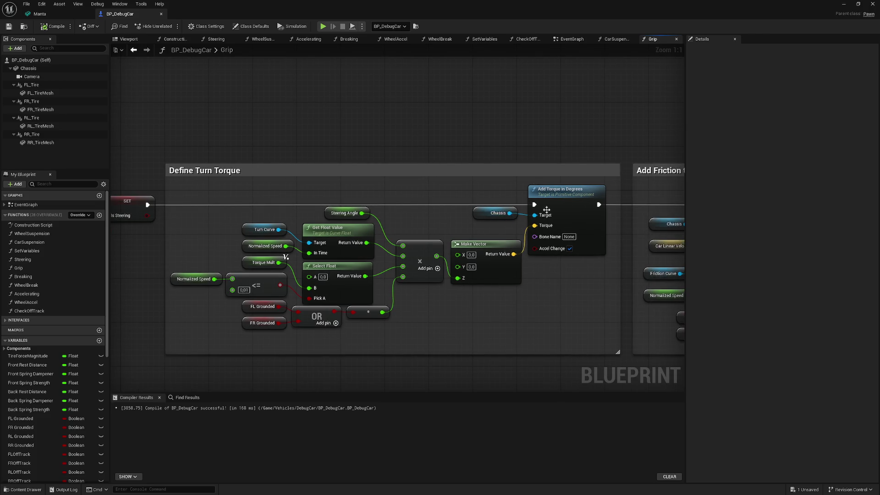
{"action": "left_click_drag", "start_coordinate": [526, 153], "coordinate": [462, 149]}
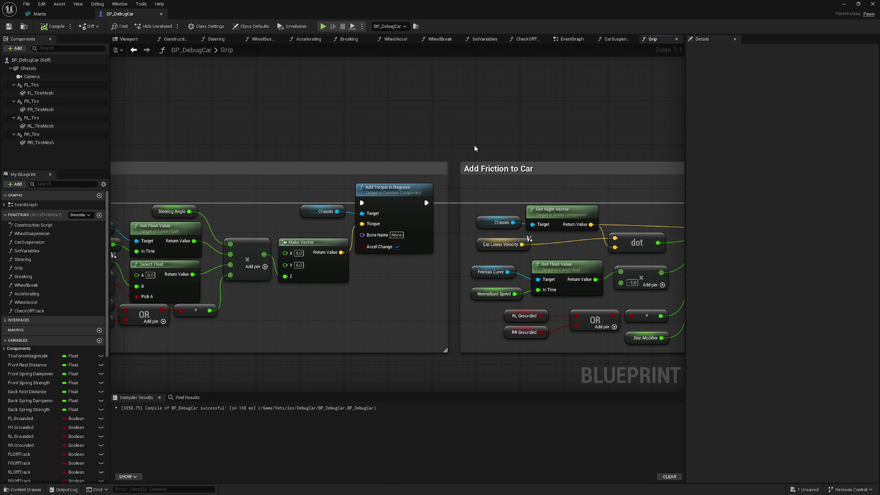
{"action": "left_click_drag", "start_coordinate": [475, 148], "coordinate": [408, 157]}
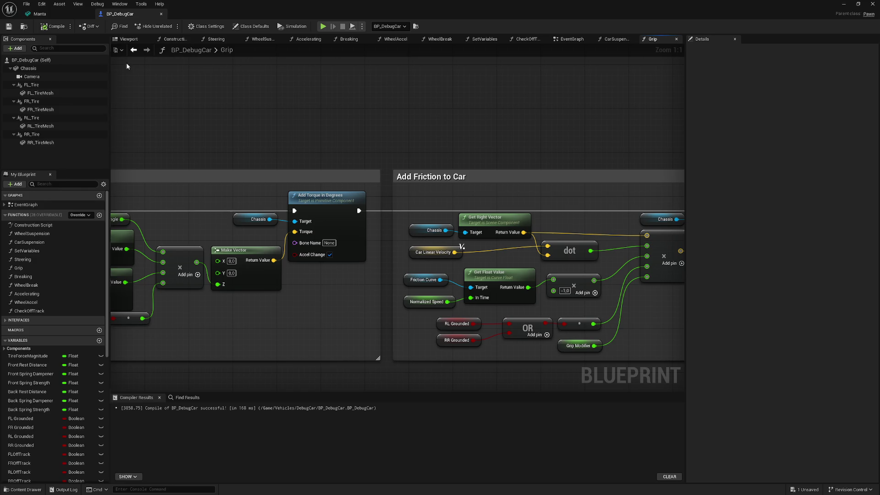
{"action": "left_click", "coordinate": [843, 4]}
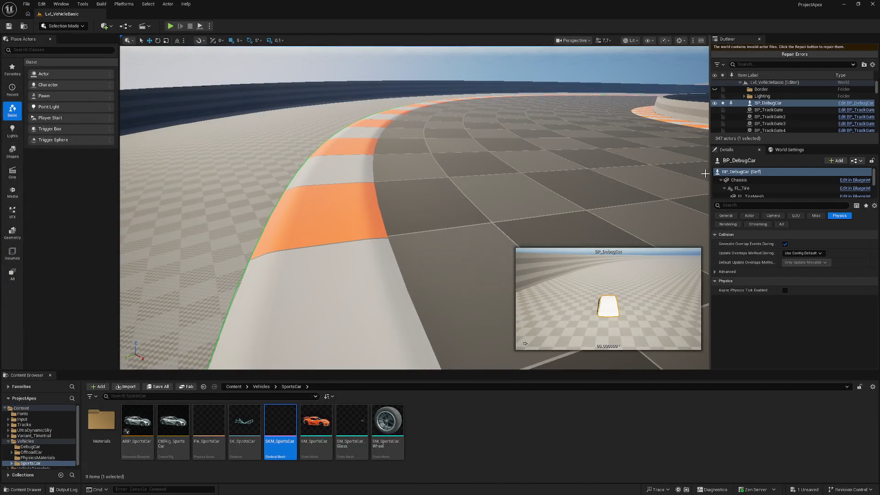
View the car actor's General and Physics settings, then select Chassis with the Physics filter
{"action": "left_click_drag", "start_coordinate": [246, 321], "coordinate": [243, 172]}
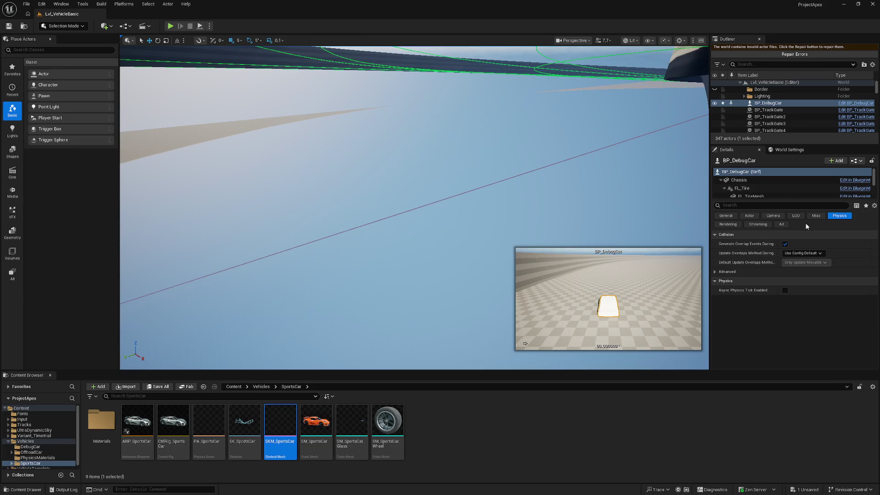
{"action": "left_click", "coordinate": [725, 215]}
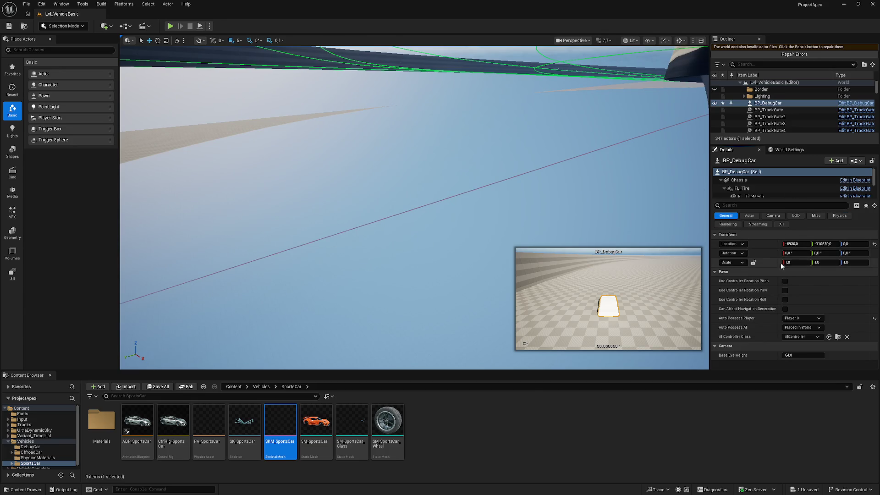
{"action": "left_click", "coordinate": [832, 217]}
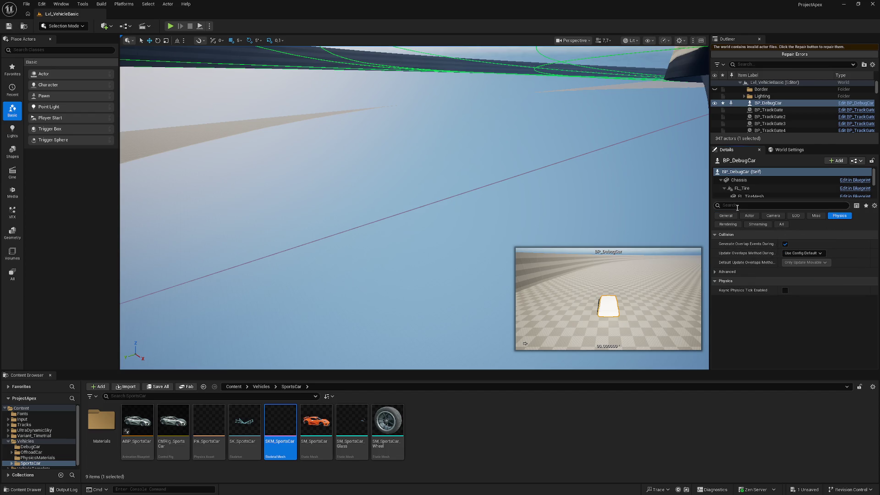
{"action": "left_click", "coordinate": [740, 180]}
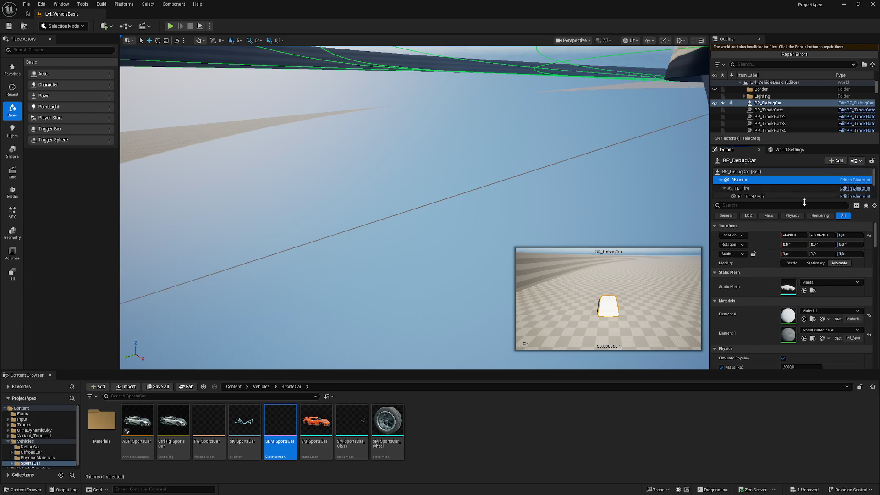
{"action": "left_click", "coordinate": [791, 216]}
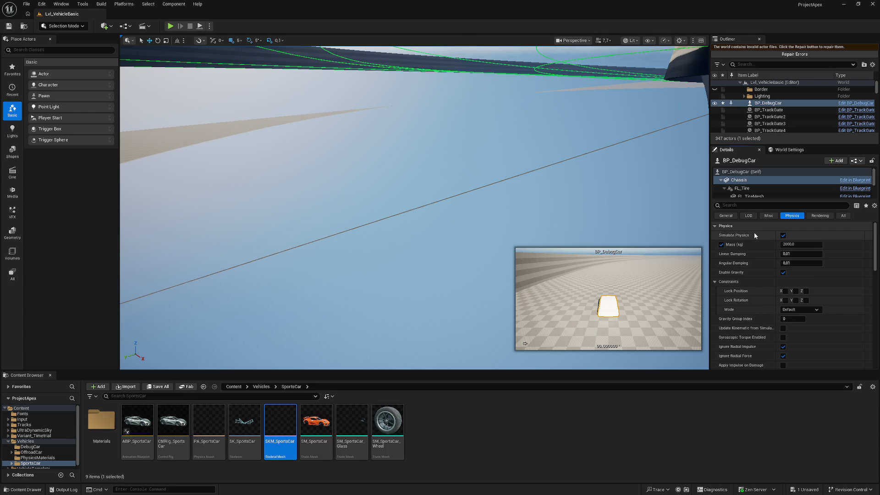
Scroll through the Chassis component's Physics and Collision settings
{"action": "scroll", "coordinate": [788, 282], "scroll_direction": "down", "scroll_amount": 5}
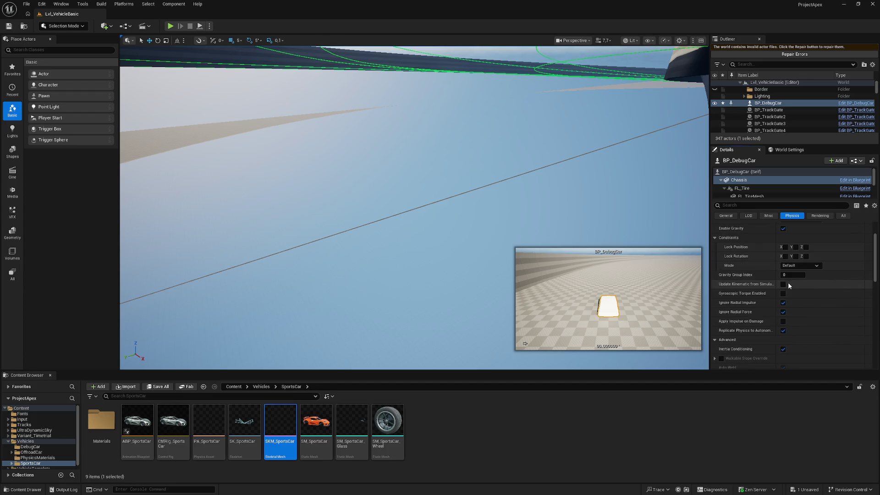
{"action": "scroll", "coordinate": [750, 287], "scroll_direction": "down", "scroll_amount": 3}
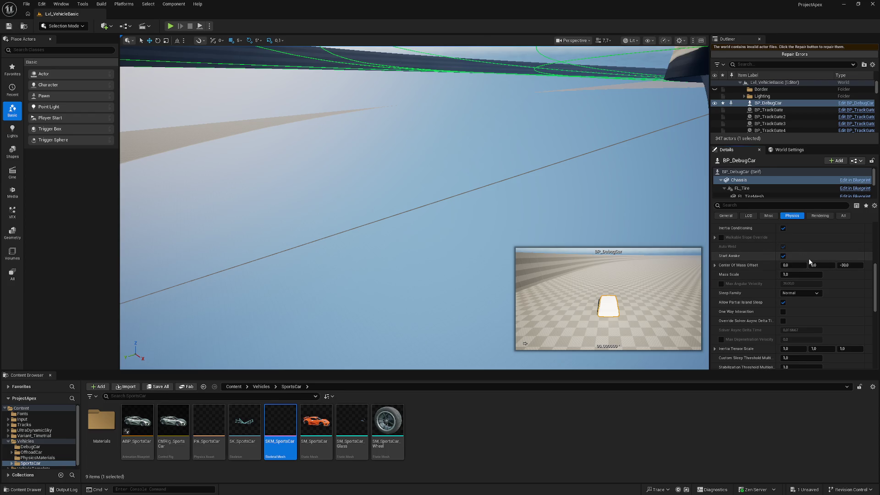
{"action": "scroll", "coordinate": [779, 314], "scroll_direction": "down", "scroll_amount": 3}
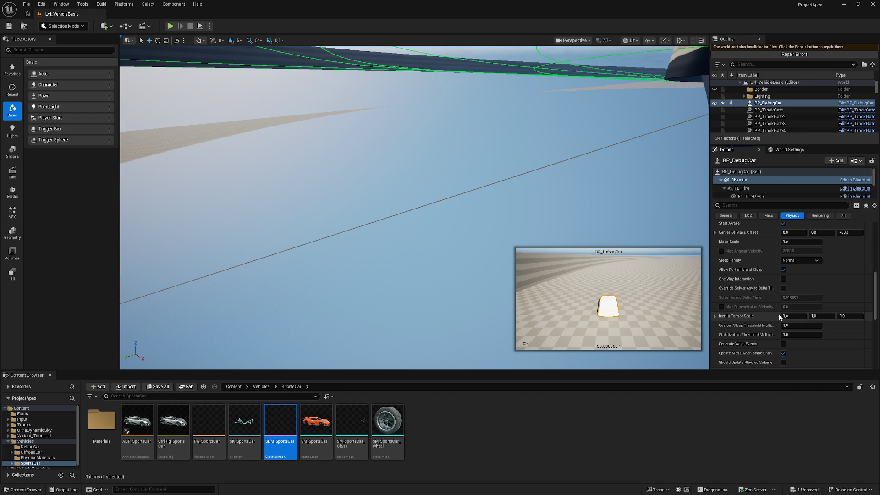
{"action": "scroll", "coordinate": [779, 314], "scroll_direction": "down", "scroll_amount": 5}
{"action": "scroll", "coordinate": [782, 318], "scroll_direction": "down", "scroll_amount": 8}
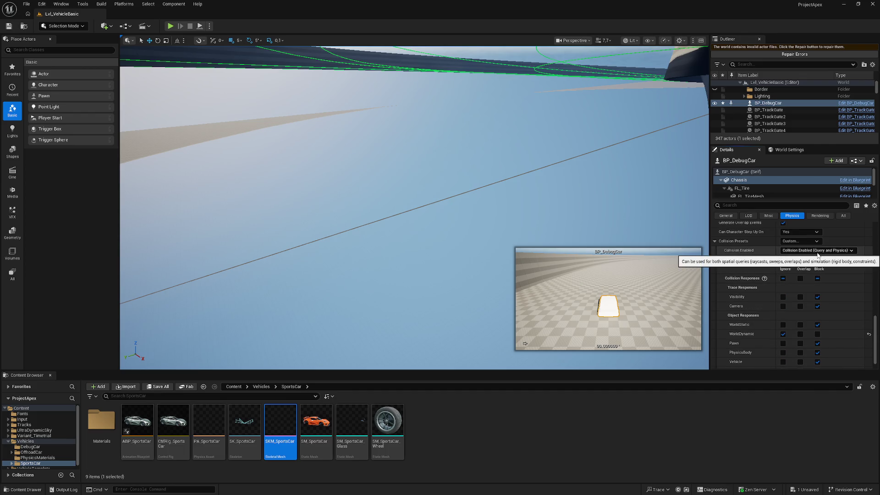
{"action": "scroll", "coordinate": [811, 259], "scroll_direction": "up", "scroll_amount": 5}
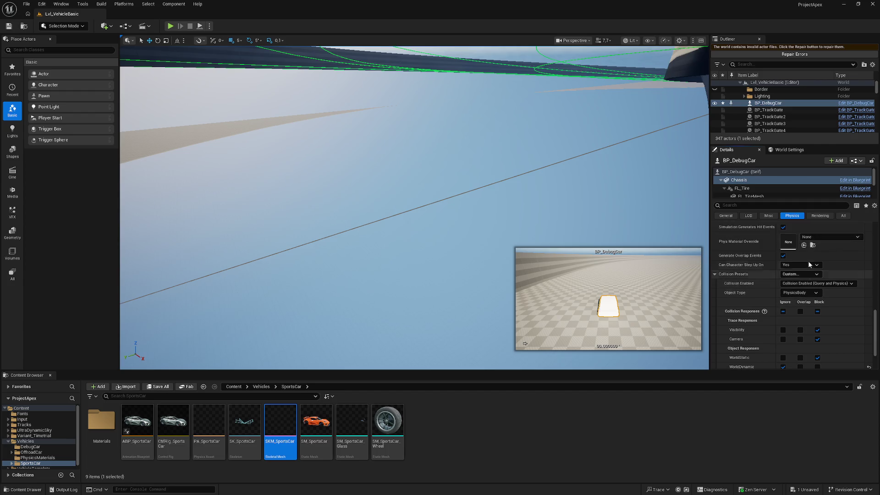
{"action": "scroll", "coordinate": [815, 261], "scroll_direction": "up", "scroll_amount": 6}
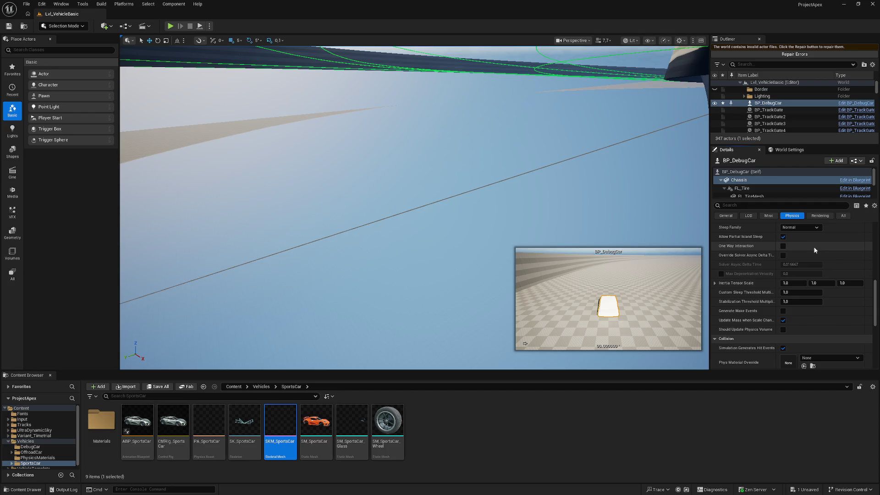
{"action": "scroll", "coordinate": [814, 250], "scroll_direction": "up", "scroll_amount": 2}
{"action": "scroll", "coordinate": [812, 250], "scroll_direction": "up", "scroll_amount": 1}
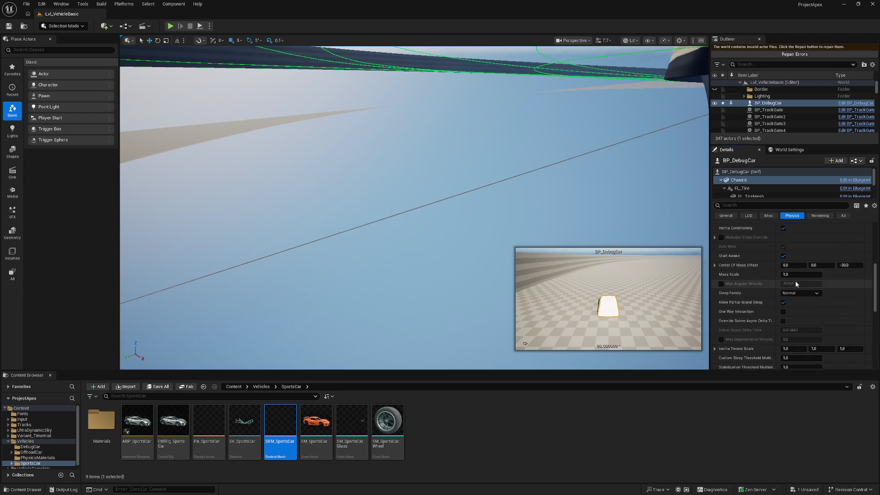
{"action": "scroll", "coordinate": [762, 274], "scroll_direction": "up", "scroll_amount": 2}
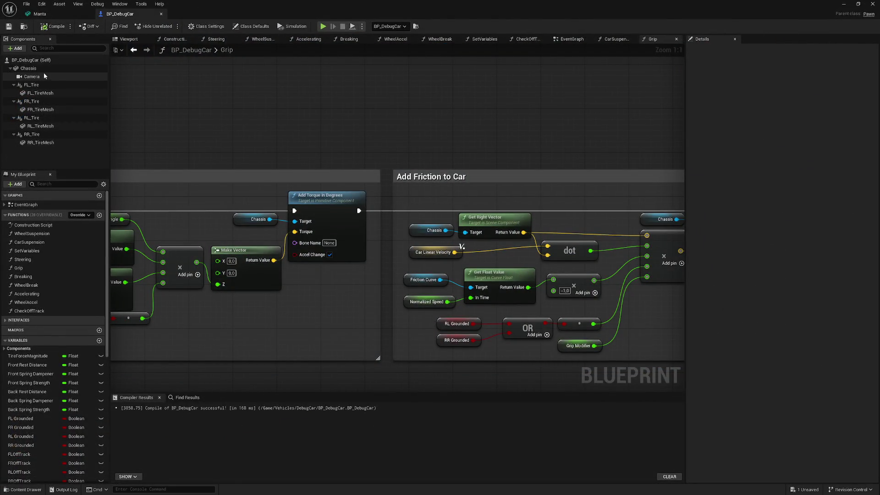
Set the Chassis Static Mesh to SM_SportsCar, compile BP_DebugCar, and close the Blueprint editor
{"action": "left_click", "coordinate": [28, 68]}
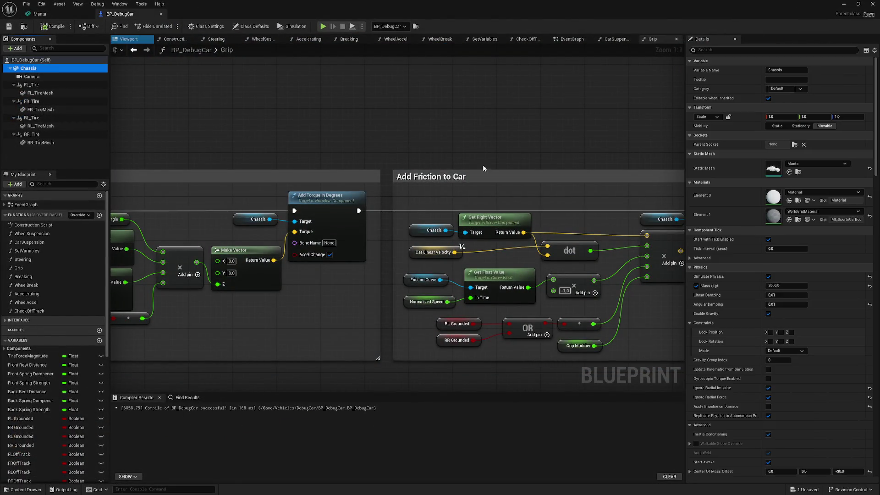
{"action": "left_click", "coordinate": [809, 163]}
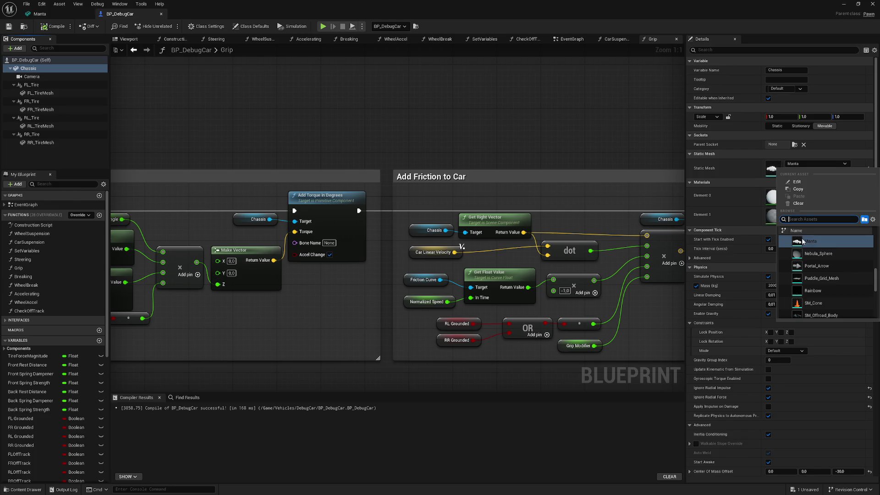
{"action": "scroll", "coordinate": [820, 256], "scroll_direction": "down", "scroll_amount": 3}
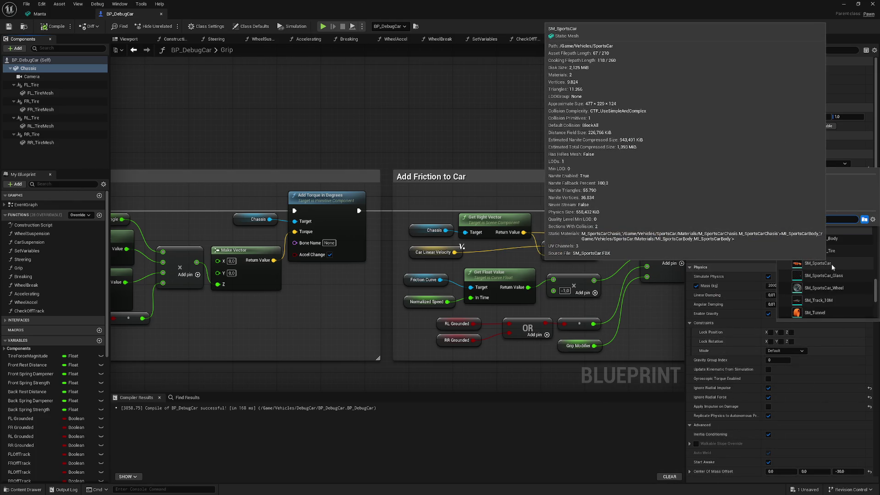
{"action": "left_click", "coordinate": [831, 264]}
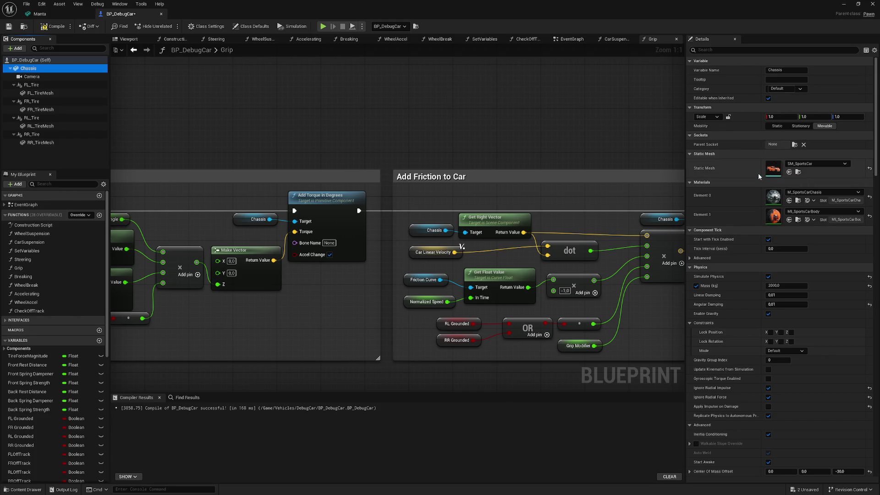
{"action": "left_click", "coordinate": [57, 27]}
{"action": "left_click", "coordinate": [843, 4]}
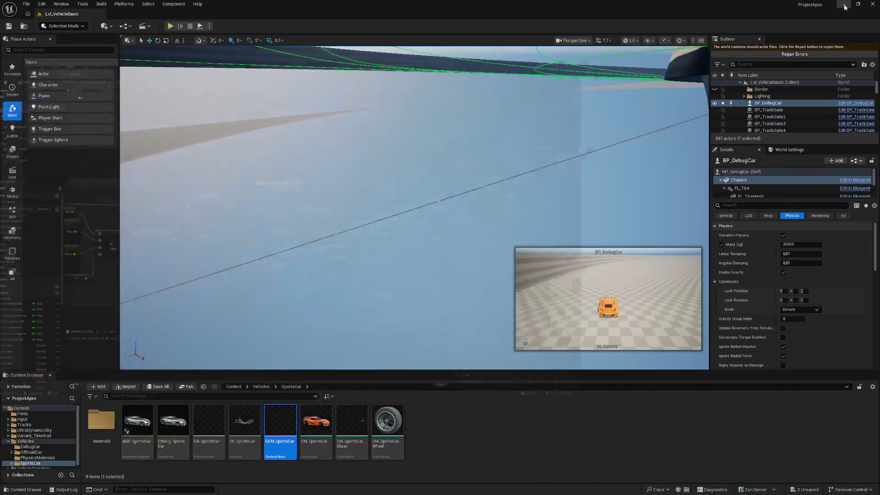
Bring the track back into view, test-drive the sports-car-bodied car with Alt+P, then stop with Esc
{"action": "mouse_move", "coordinate": [442, 182]}
{"action": "left_mouse_down"}
{"action": "mouse_move", "coordinate": [438, 229]}
{"action": "mouse_move", "coordinate": [229, 53]}
{"action": "left_mouse_up"}
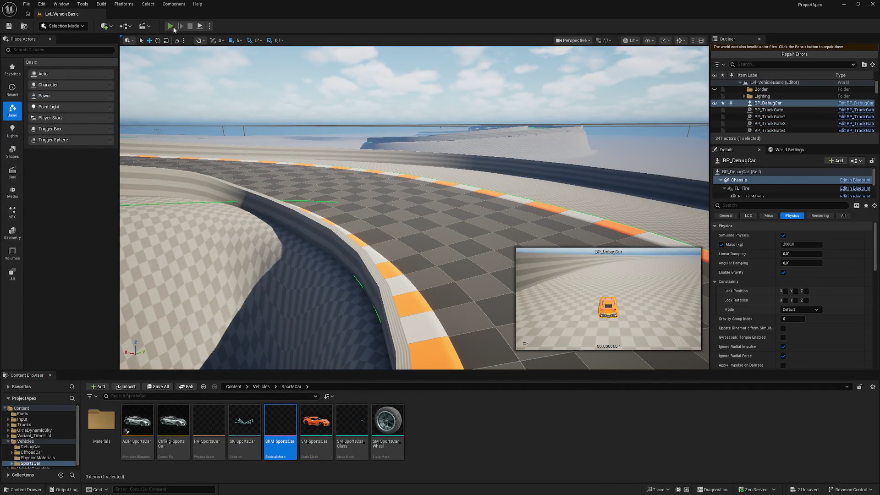
{"action": "key", "text": "alt+p"}
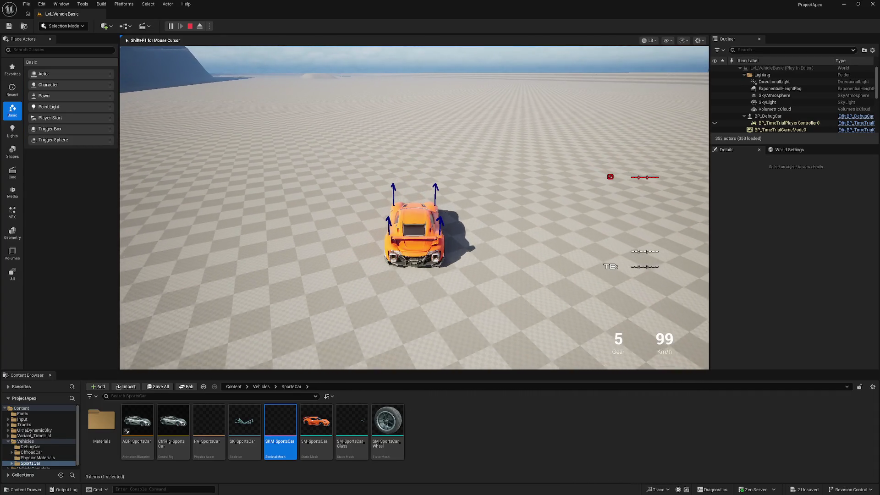
{"action": "key", "text": "Escape"}
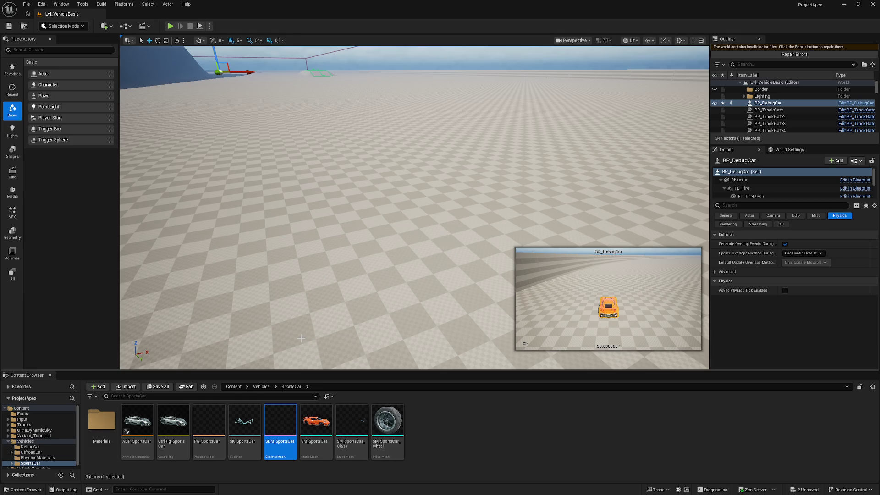
Select SM_SportsCar, check the Chassis physics settings, then open SM_SportsCar in the Static Mesh Editor
{"action": "left_click", "coordinate": [313, 422]}
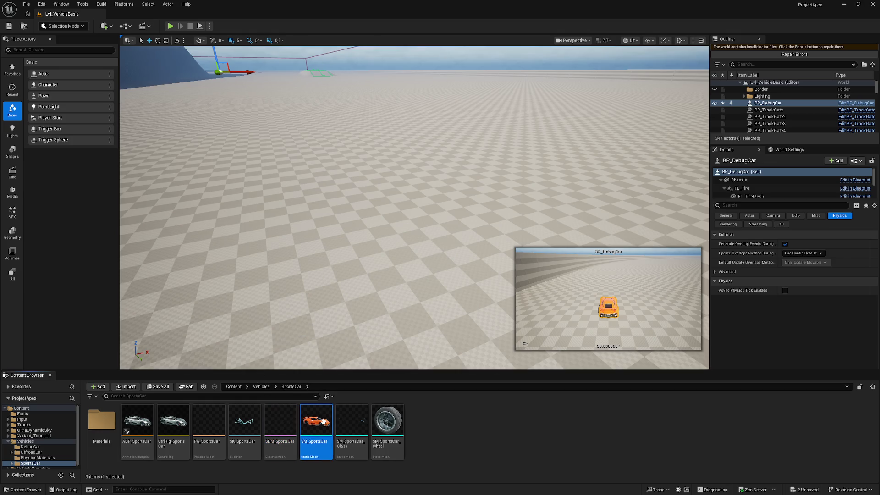
{"action": "left_click", "coordinate": [726, 216]}
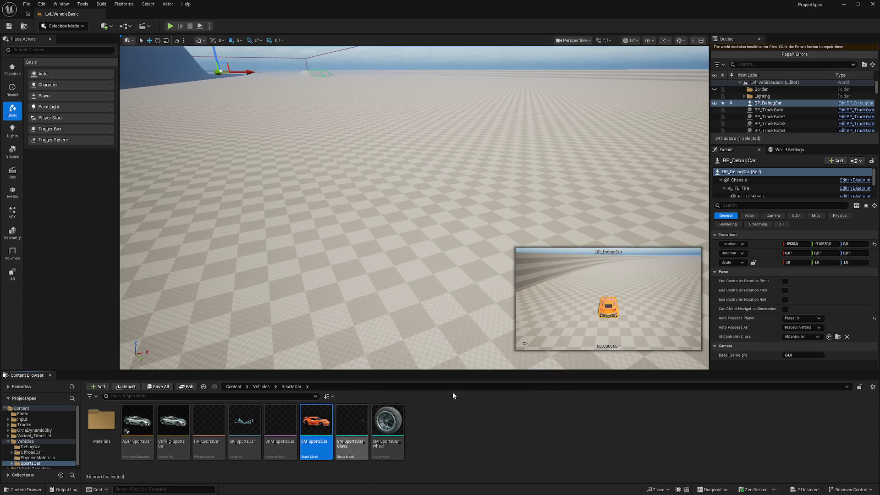
{"action": "left_click", "coordinate": [743, 181]}
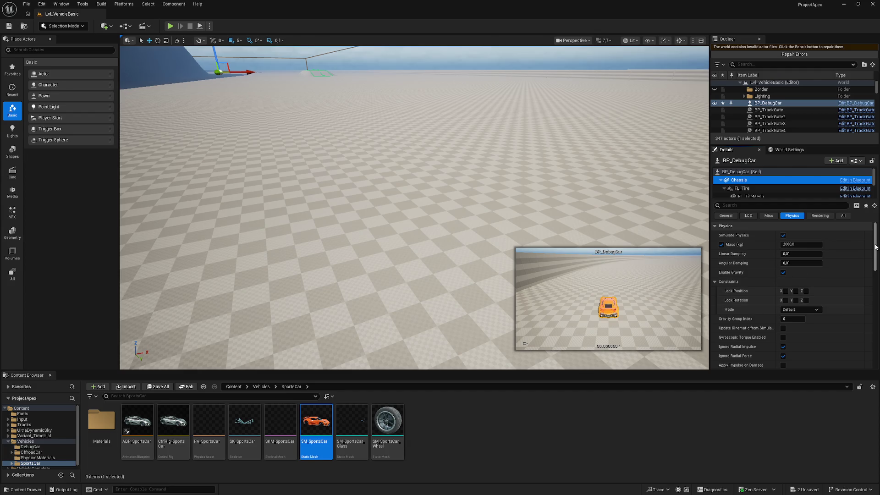
{"action": "scroll", "coordinate": [876, 247], "scroll_direction": "down", "scroll_amount": 2}
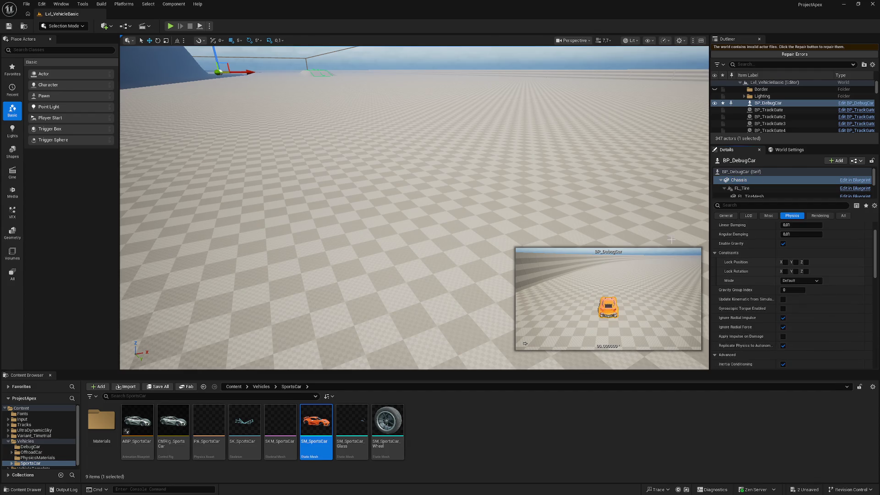
{"action": "double_click", "coordinate": [312, 428]}
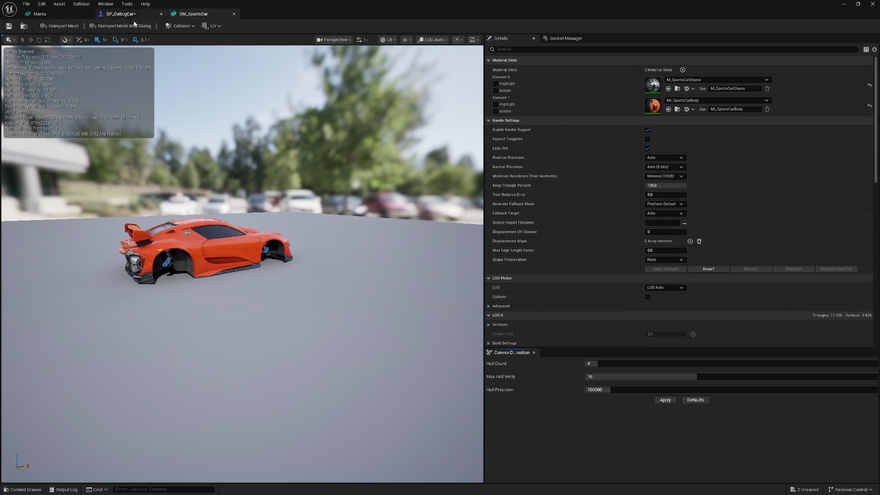
Compare the two mesh editors and set the Manta's LOD 0 Screen Size to 2.0
{"action": "left_click_drag", "start_coordinate": [40, 14], "coordinate": [133, 15]}
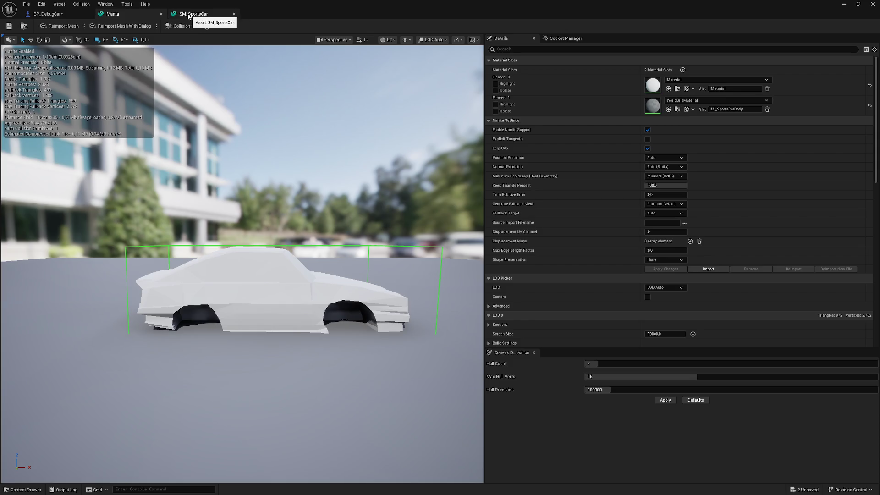
{"action": "left_click", "coordinate": [201, 12]}
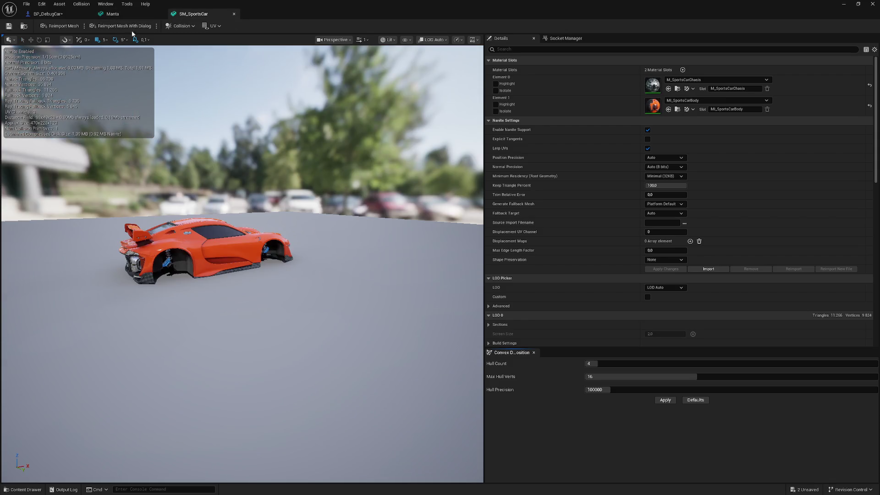
{"action": "left_click", "coordinate": [127, 13]}
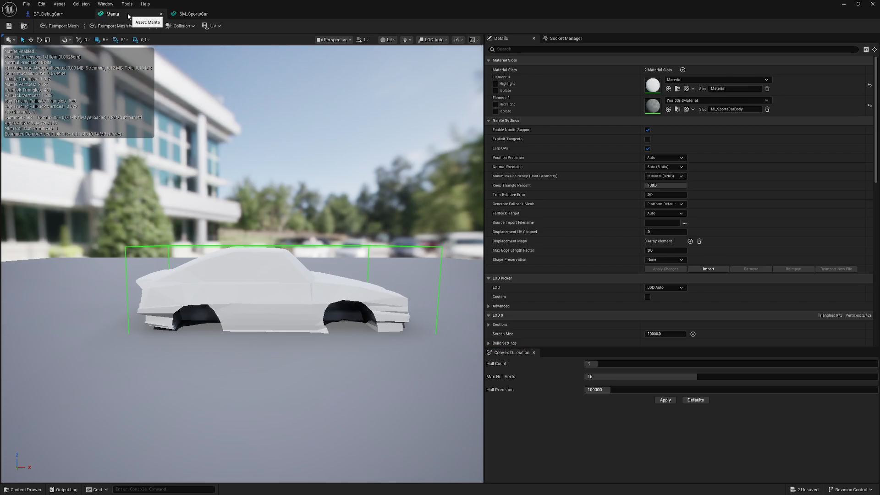
{"action": "left_click", "coordinate": [192, 15]}
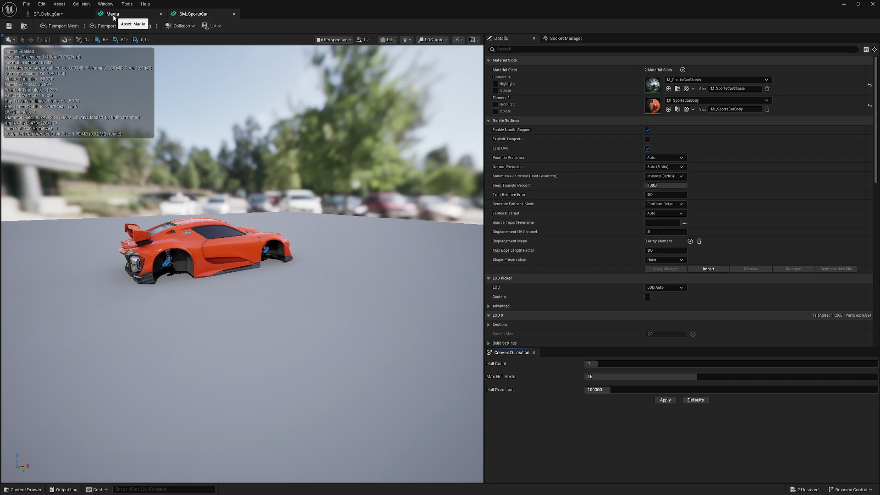
{"action": "left_click", "coordinate": [119, 14]}
{"action": "left_click", "coordinate": [665, 334]}
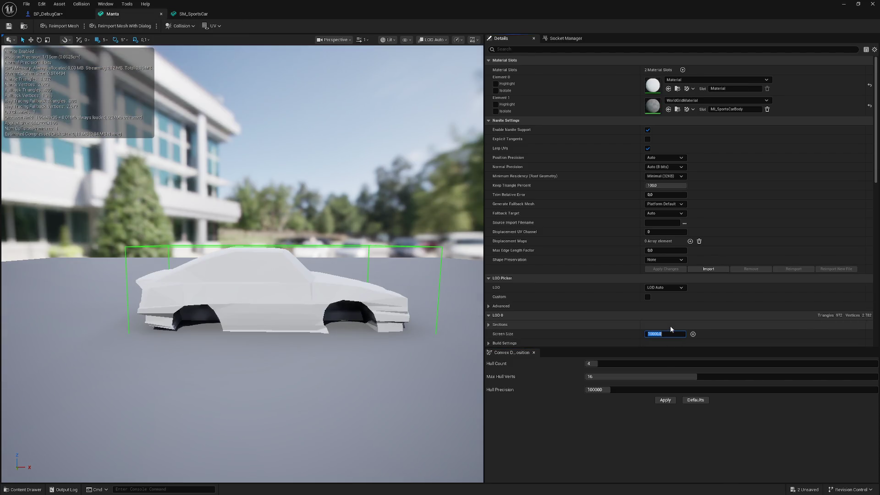
{"action": "left_click", "coordinate": [192, 15]}
Flip repeatedly between the Manta and SM_SportsCar meshes to compare them, ending on the Manta
{"action": "left_click", "coordinate": [137, 14]}
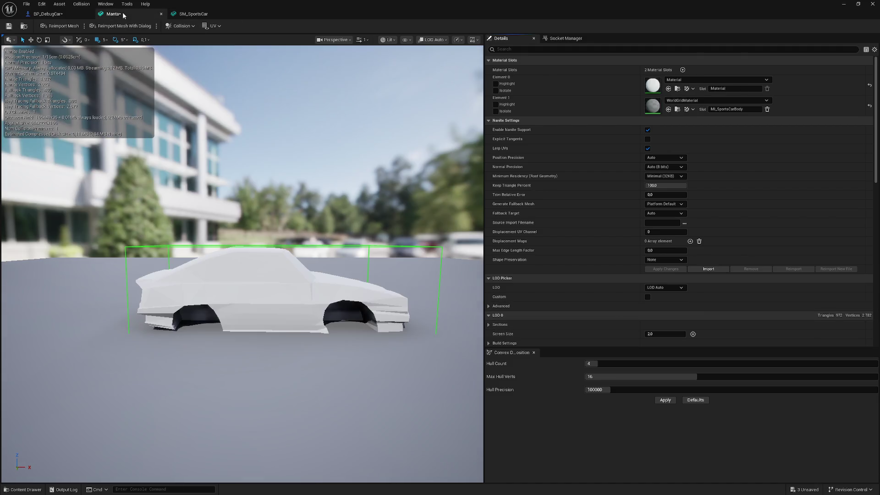
{"action": "left_click", "coordinate": [196, 16]}
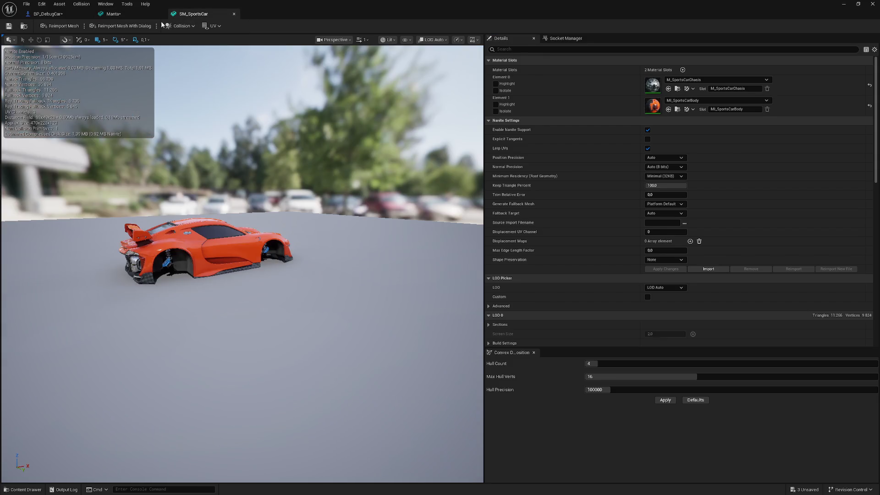
{"action": "left_click", "coordinate": [123, 16]}
{"action": "left_click", "coordinate": [184, 17]}
{"action": "left_click", "coordinate": [130, 17]}
{"action": "left_click", "coordinate": [188, 16]}
{"action": "left_click", "coordinate": [126, 16]}
{"action": "left_click", "coordinate": [185, 17]}
{"action": "left_click", "coordinate": [124, 17]}
{"action": "left_click", "coordinate": [188, 16]}
{"action": "left_click", "coordinate": [126, 16]}
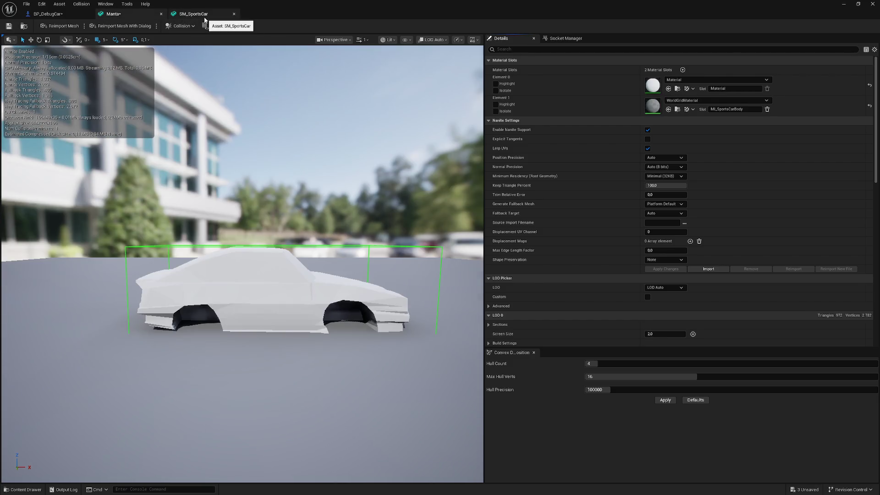
{"action": "mouse_move", "coordinate": [280, 93]}
{"action": "left_mouse_down"}
{"action": "mouse_move", "coordinate": [303, 93]}
{"action": "mouse_move", "coordinate": [246, 102]}
{"action": "left_mouse_up"}
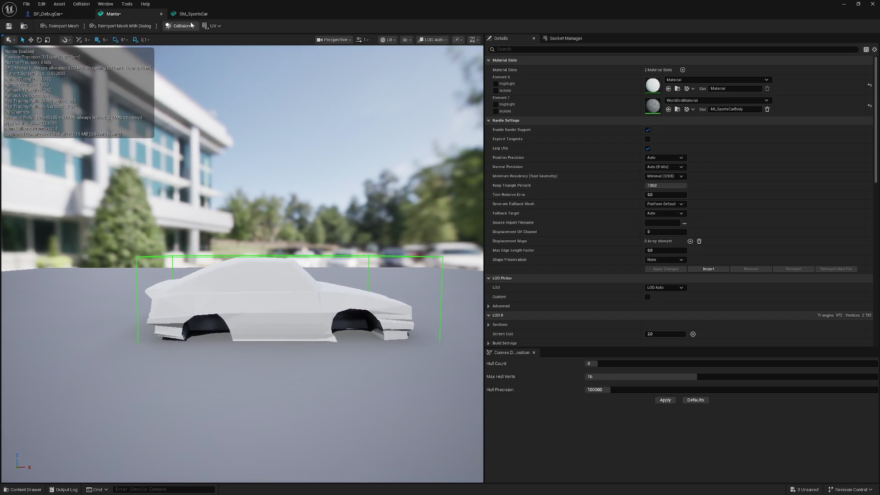
{"action": "left_click", "coordinate": [190, 14]}
{"action": "left_click", "coordinate": [128, 13]}
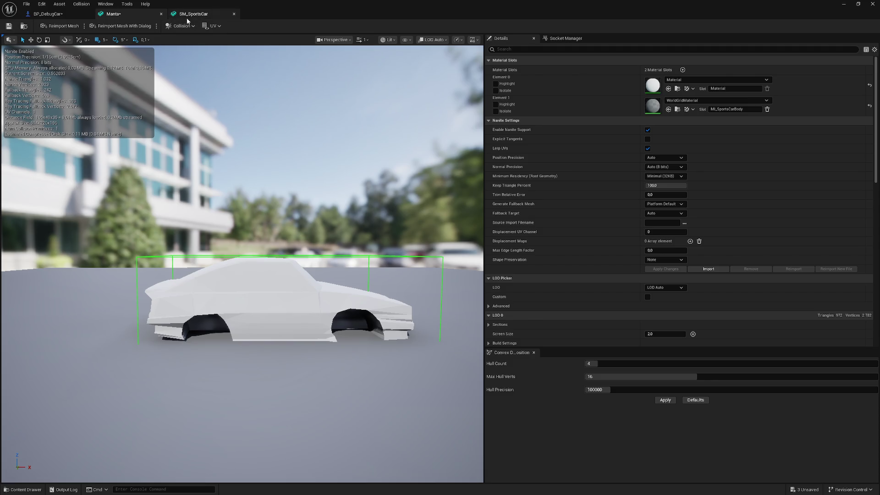
{"action": "left_click", "coordinate": [186, 15]}
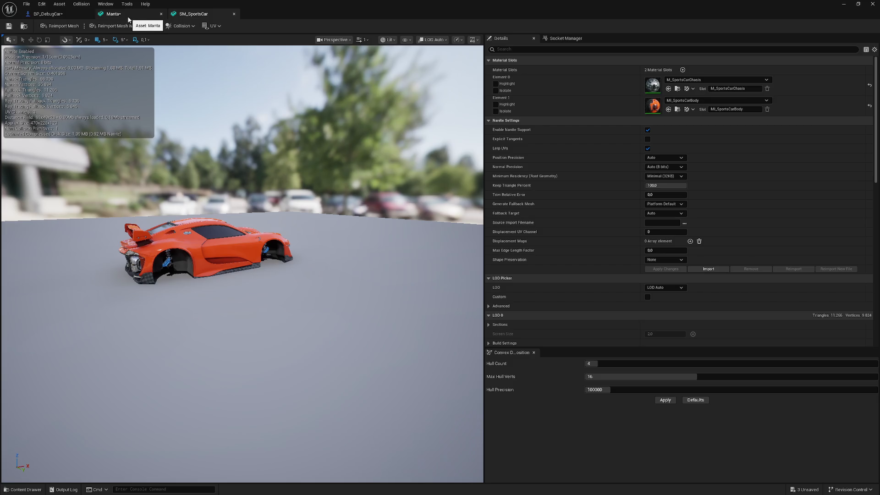
{"action": "left_click", "coordinate": [128, 19]}
{"action": "left_click", "coordinate": [182, 17]}
{"action": "left_click", "coordinate": [144, 15]}
{"action": "left_click", "coordinate": [173, 17]}
{"action": "left_click", "coordinate": [138, 14]}
{"action": "left_click", "coordinate": [181, 15]}
{"action": "left_click", "coordinate": [138, 15]}
{"action": "left_click", "coordinate": [181, 15]}
{"action": "left_click", "coordinate": [135, 17]}
{"action": "left_click", "coordinate": [181, 15]}
{"action": "left_click", "coordinate": [138, 14]}
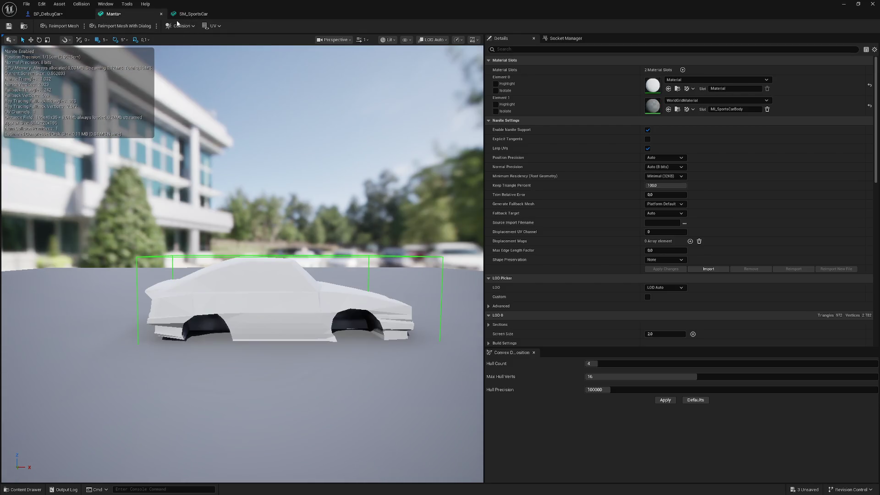
{"action": "left_click", "coordinate": [183, 15]}
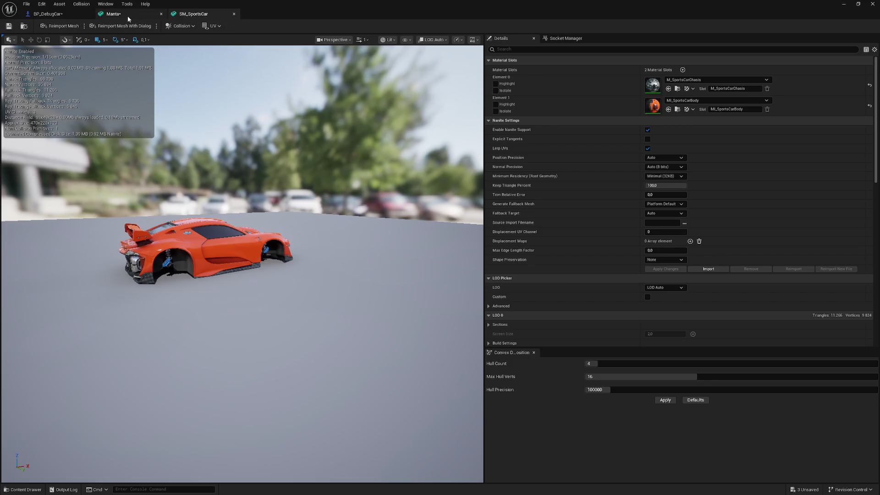
{"action": "left_click", "coordinate": [128, 15]}
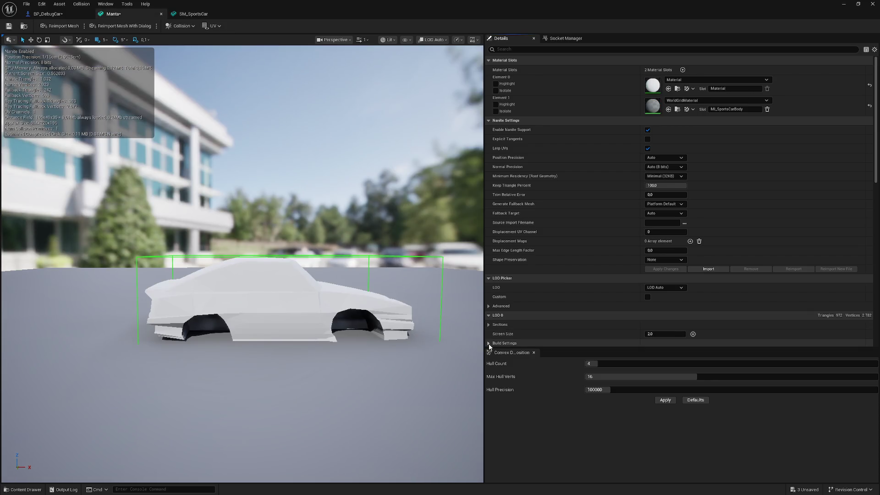
Compare SM_SportsCar's LOD and collision settings and set the Manta's Light Map Resolution to 4
{"action": "scroll", "coordinate": [628, 307], "scroll_direction": "down", "scroll_amount": 10}
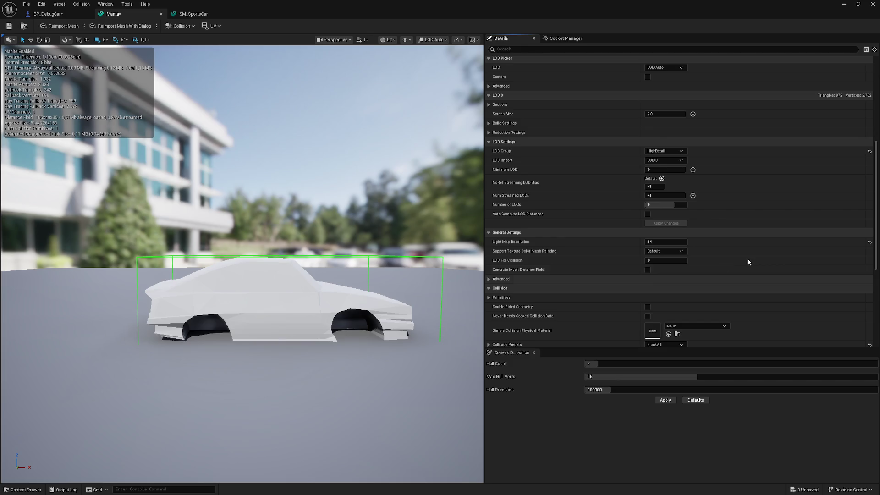
{"action": "left_click_drag", "start_coordinate": [878, 225], "coordinate": [878, 304]}
{"action": "scroll", "coordinate": [609, 226], "scroll_direction": "up", "scroll_amount": 3}
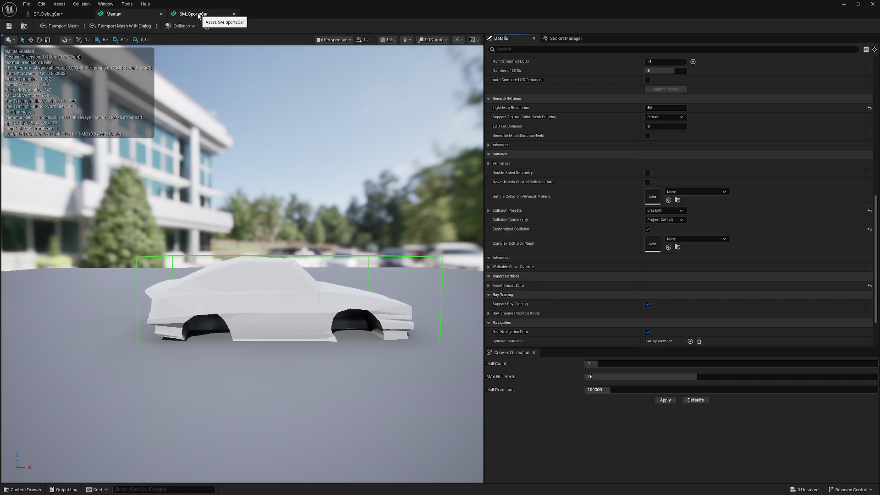
{"action": "left_click", "coordinate": [198, 15]}
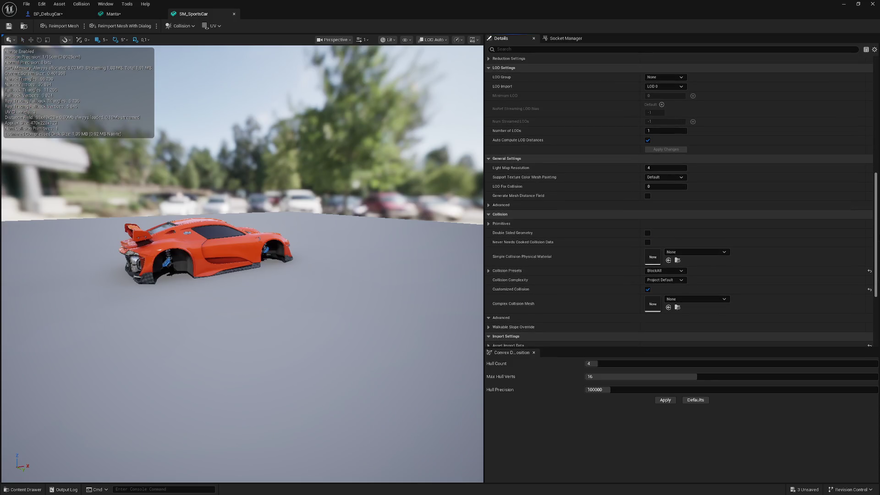
{"action": "scroll", "coordinate": [678, 202], "scroll_direction": "down", "scroll_amount": 5}
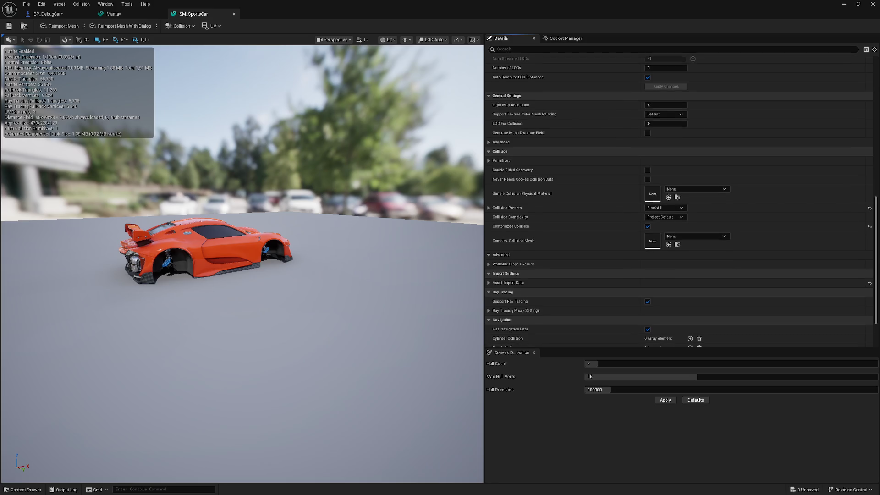
{"action": "left_click", "coordinate": [109, 14]}
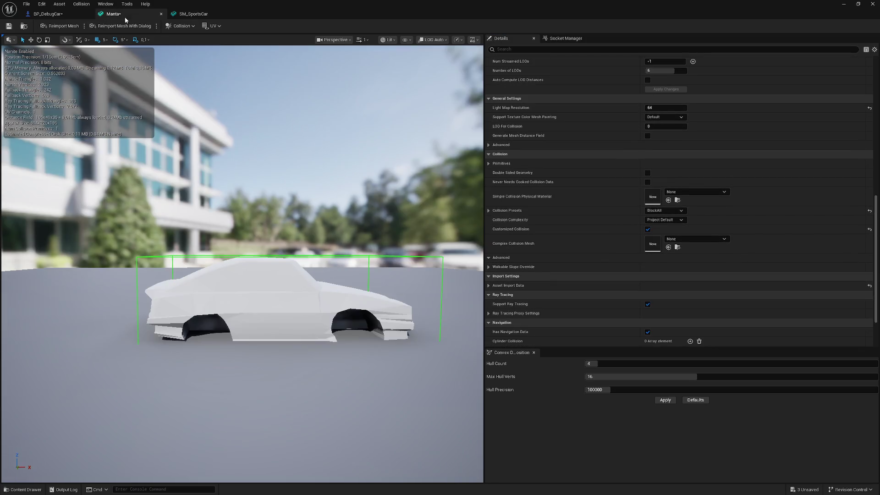
{"action": "left_click", "coordinate": [667, 108]}
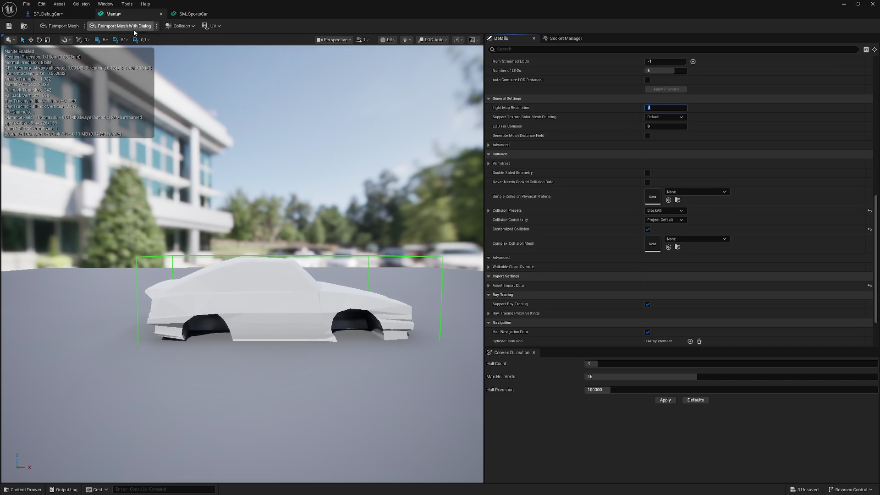
{"action": "left_click", "coordinate": [190, 14]}
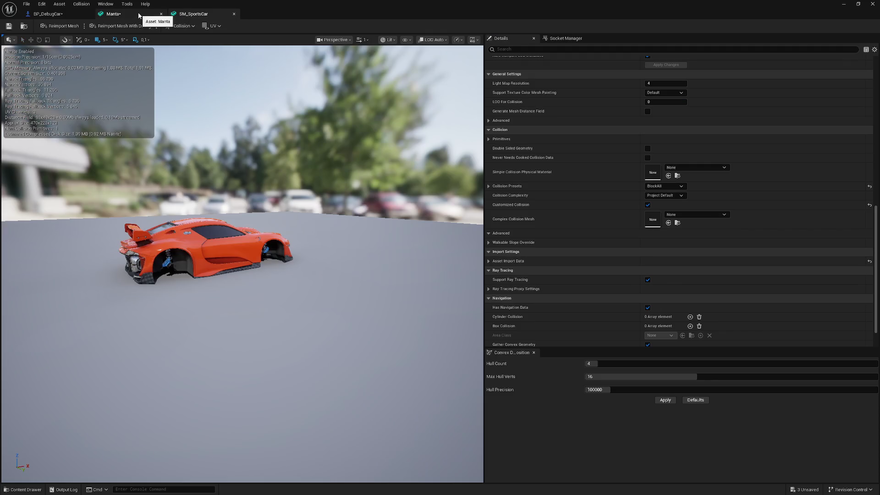
Recheck both meshes, cancel a Reimport Mesh With Dialog on SM_SportsCar, and minimize the mesh editor
{"action": "left_click", "coordinate": [137, 14]}
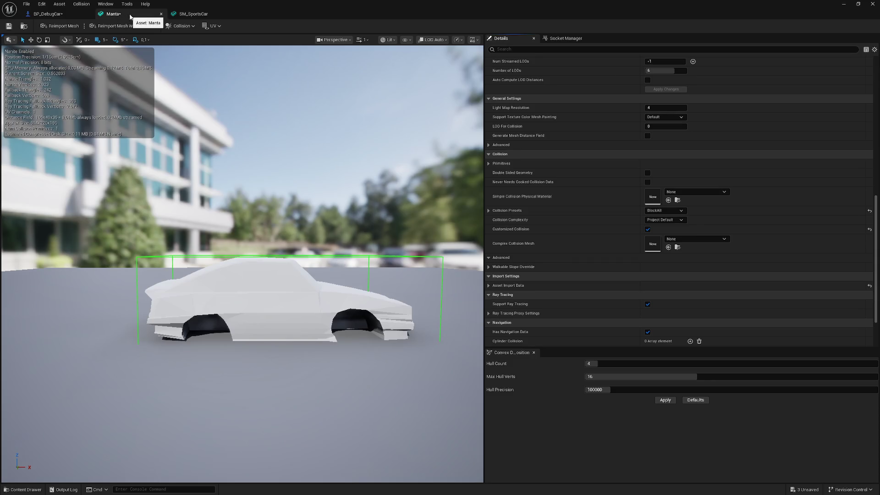
{"action": "left_click", "coordinate": [188, 14]}
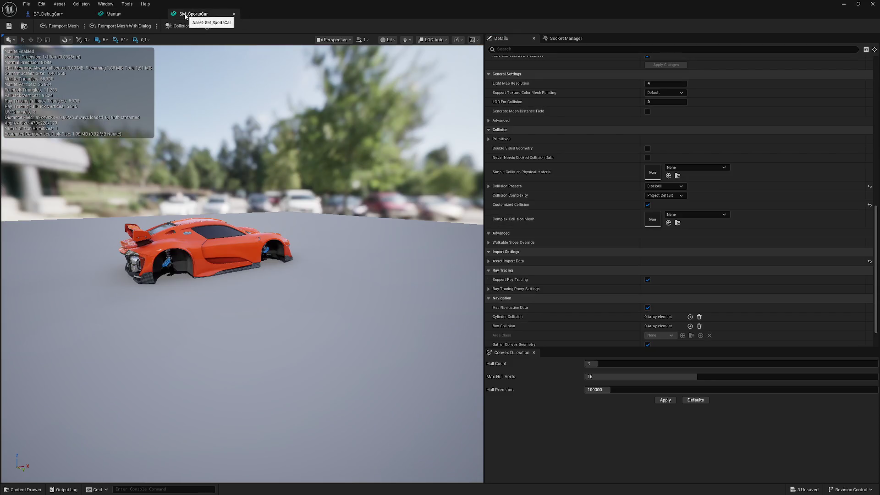
{"action": "scroll", "coordinate": [567, 251], "scroll_direction": "down", "scroll_amount": 2}
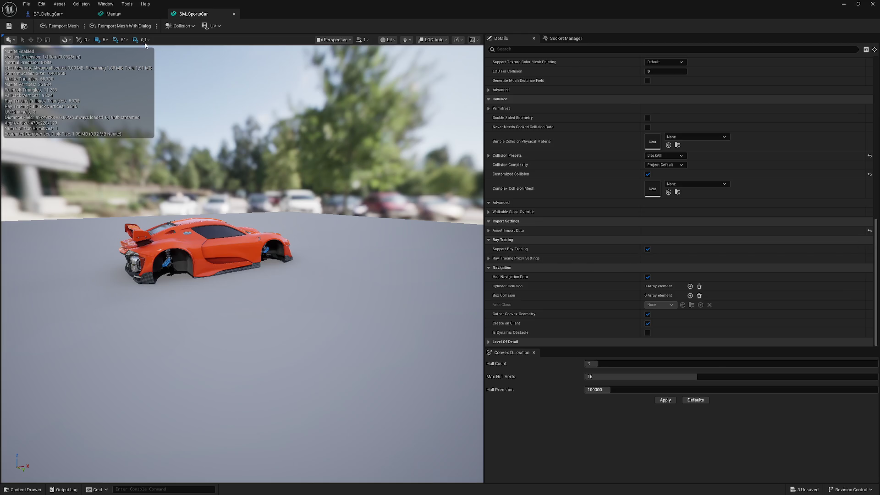
{"action": "left_click", "coordinate": [114, 15]}
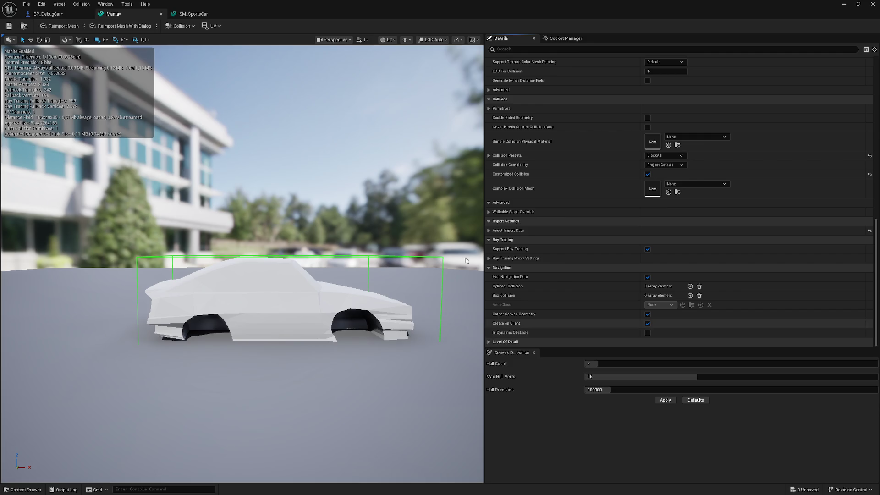
{"action": "left_click", "coordinate": [191, 15]}
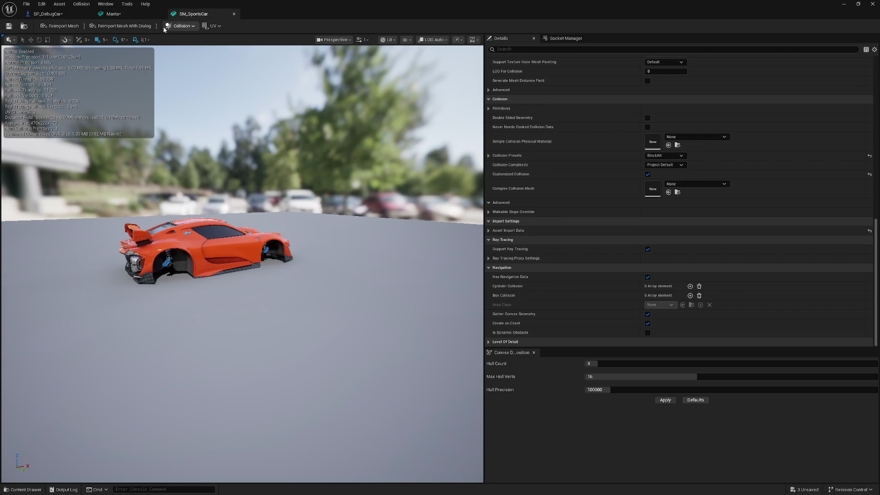
{"action": "left_click", "coordinate": [99, 26]}
{"action": "left_click", "coordinate": [601, 358]}
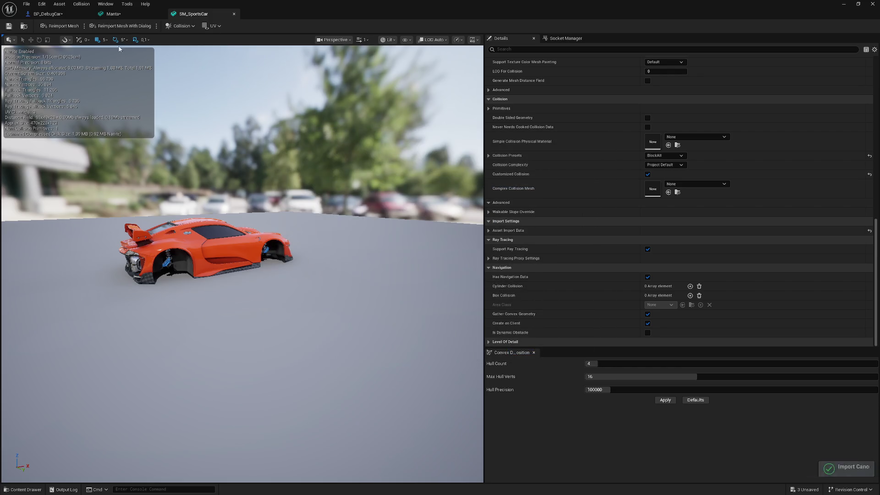
{"action": "left_click", "coordinate": [154, 14]}
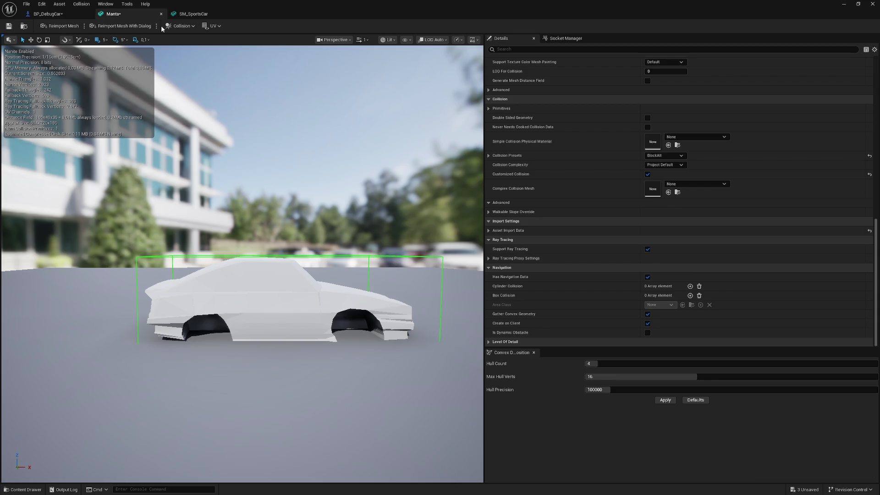
{"action": "left_click", "coordinate": [193, 14]}
{"action": "left_click", "coordinate": [844, 4]}
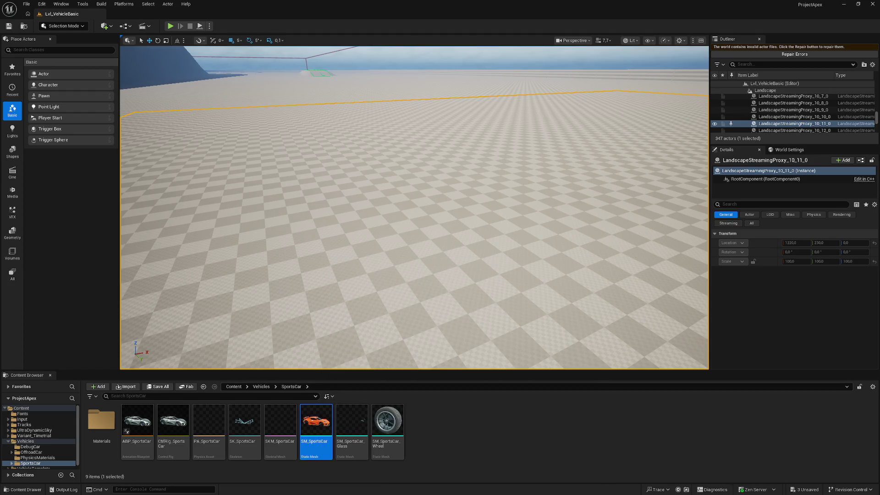
Bring up SM_SportsCar's asset info card, showing 11,256 triangles, 9,824 vertices and Nanite enabled
{"action": "mouse_move", "coordinate": [322, 431]}
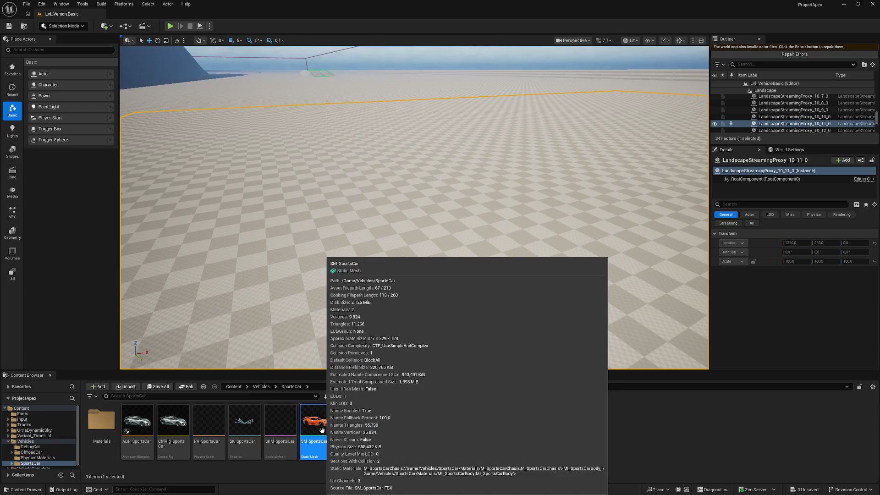
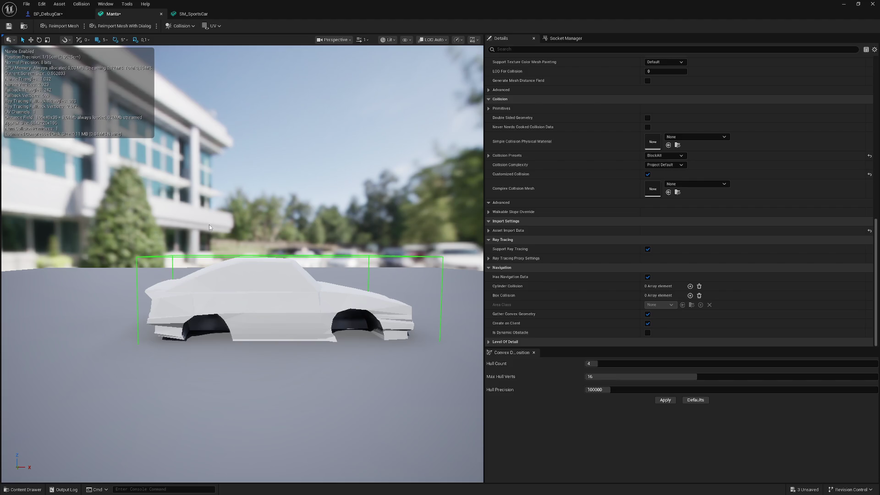
Nudge the Manta mesh's box collision slightly along X and save the mesh
{"action": "left_click", "coordinate": [318, 257]}
{"action": "mouse_move", "coordinate": [302, 292]}
{"action": "left_mouse_down"}
{"action": "mouse_move", "coordinate": [344, 295]}
{"action": "mouse_move", "coordinate": [347, 342]}
{"action": "left_mouse_up"}
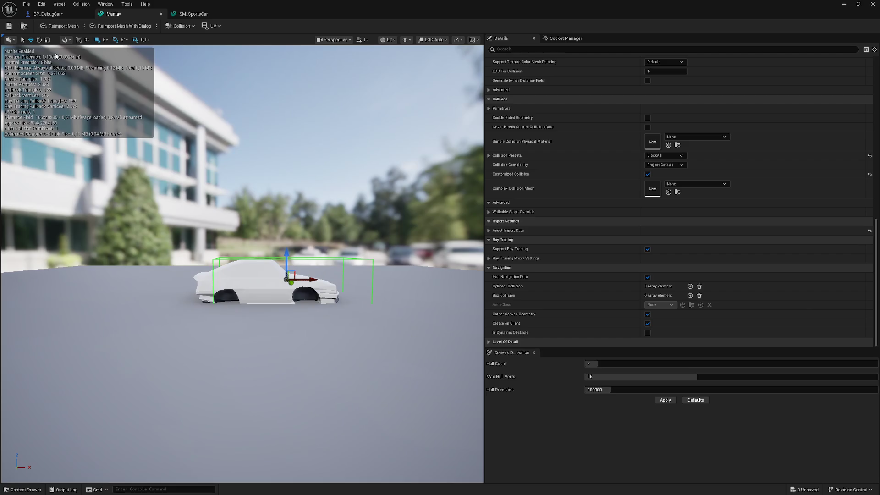
{"action": "left_click", "coordinate": [9, 26]}
{"action": "left_click", "coordinate": [843, 6]}
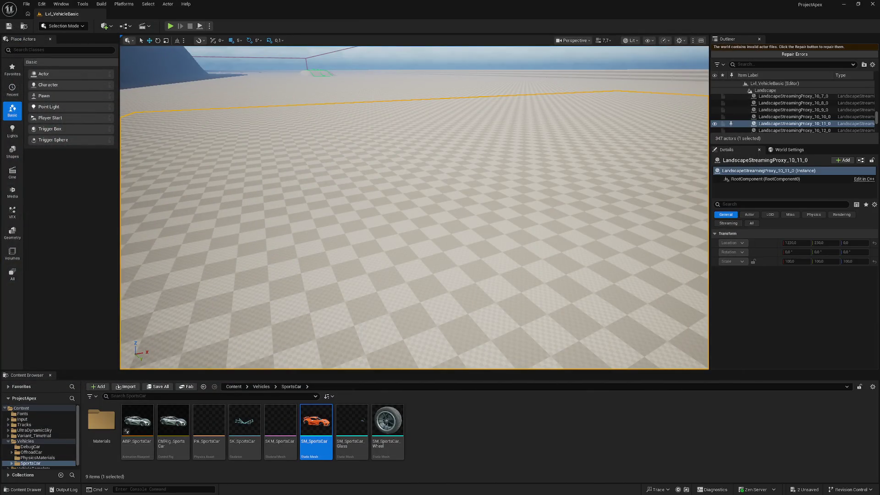
Swap BP_DebugCar's Chassis static mesh from SM_SportsCar to Manta
{"action": "left_click_drag", "start_coordinate": [413, 275], "coordinate": [412, 247]}
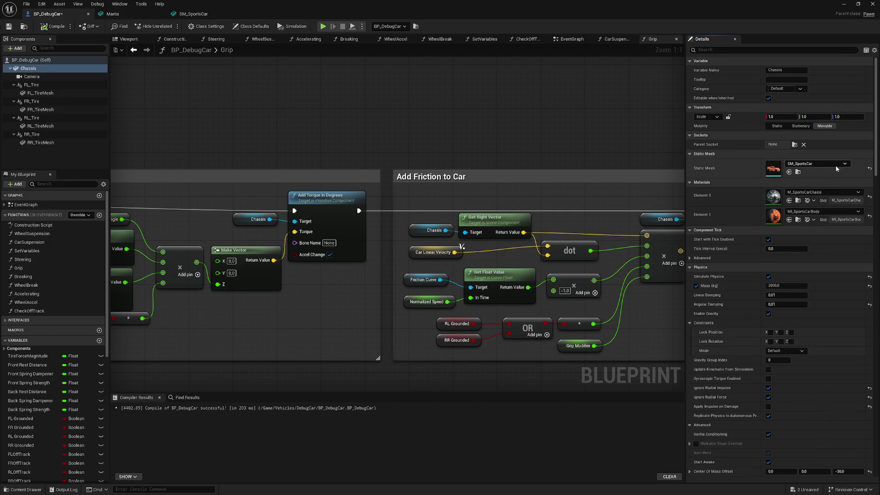
{"action": "left_click", "coordinate": [835, 165]}
{"action": "scroll", "coordinate": [835, 249], "scroll_direction": "up", "scroll_amount": 3}
{"action": "left_click", "coordinate": [827, 274]}
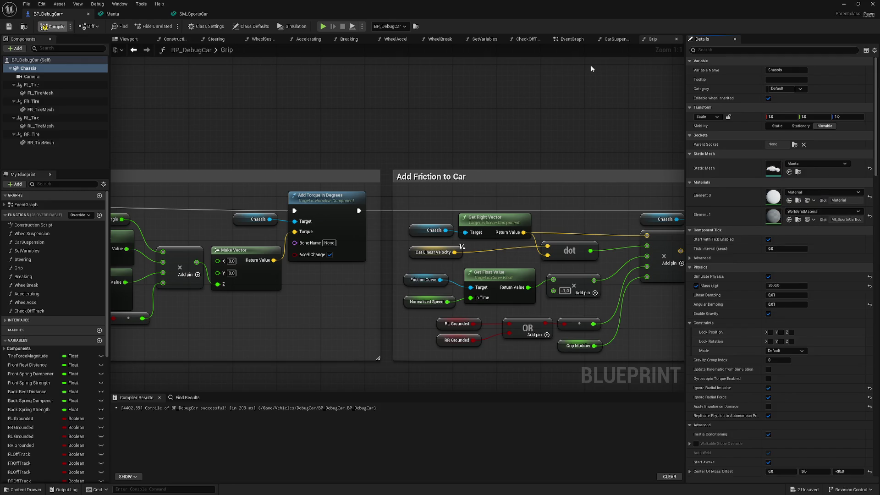
{"action": "left_click", "coordinate": [842, 4]}
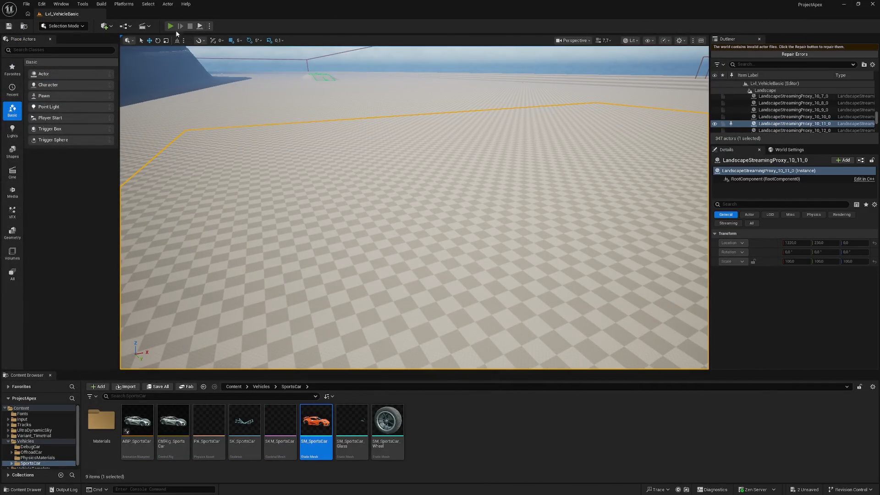
{"action": "key", "text": "alt+p"}
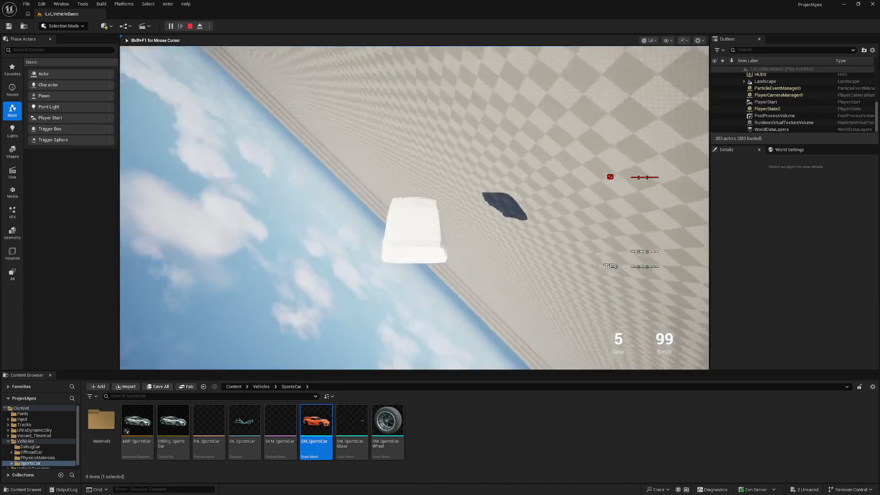
{"action": "key", "text": "Escape"}
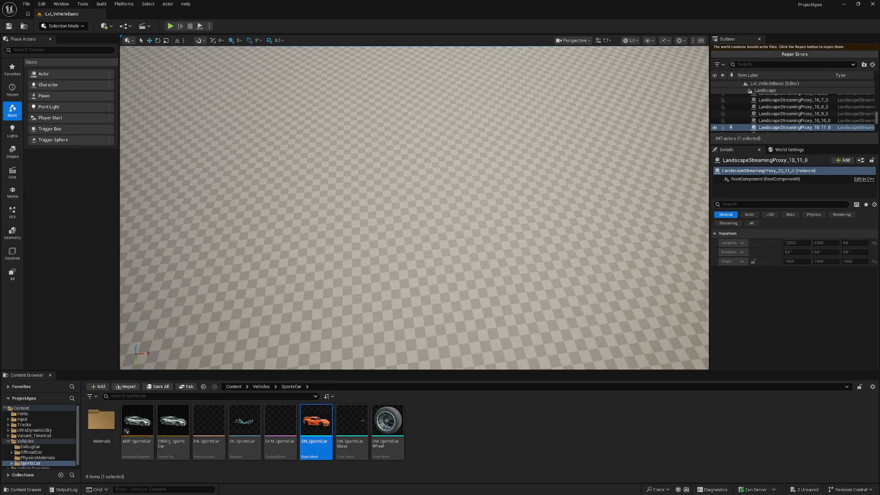
From the Content root, shift the Manta box collision left along X and save the mesh
{"action": "left_click", "coordinate": [260, 386]}
{"action": "left_click", "coordinate": [234, 387]}
{"action": "double_click", "coordinate": [357, 435]}
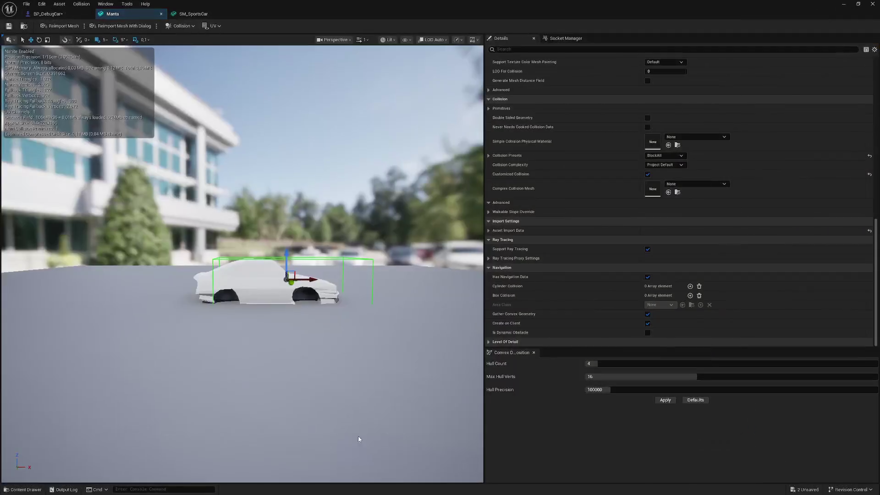
{"action": "left_click_drag", "start_coordinate": [335, 280], "coordinate": [308, 280]}
{"action": "left_click", "coordinate": [9, 26]}
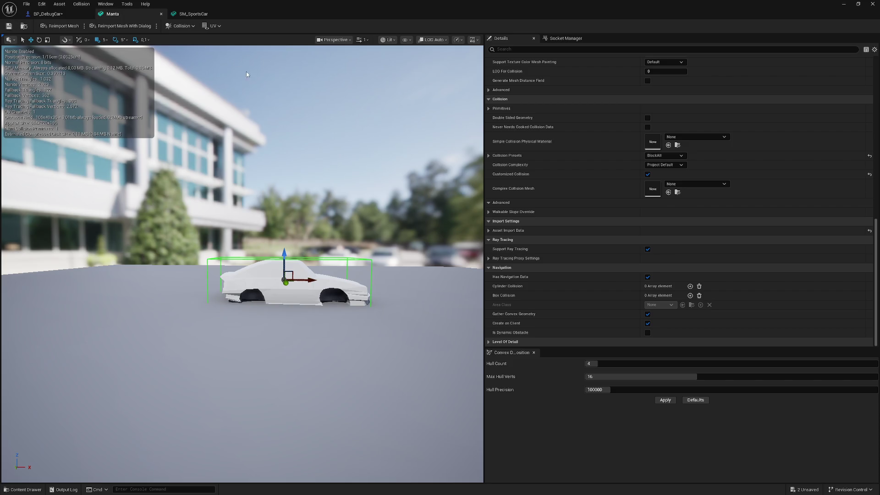
{"action": "left_click", "coordinate": [843, 4]}
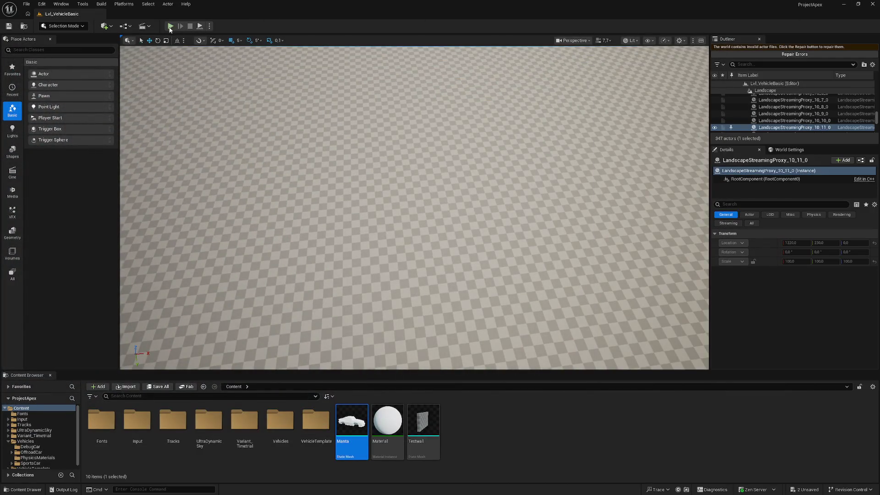
Test-drive the car in play mode, steering right, then stop the session
{"action": "key", "text": "alt+p"}
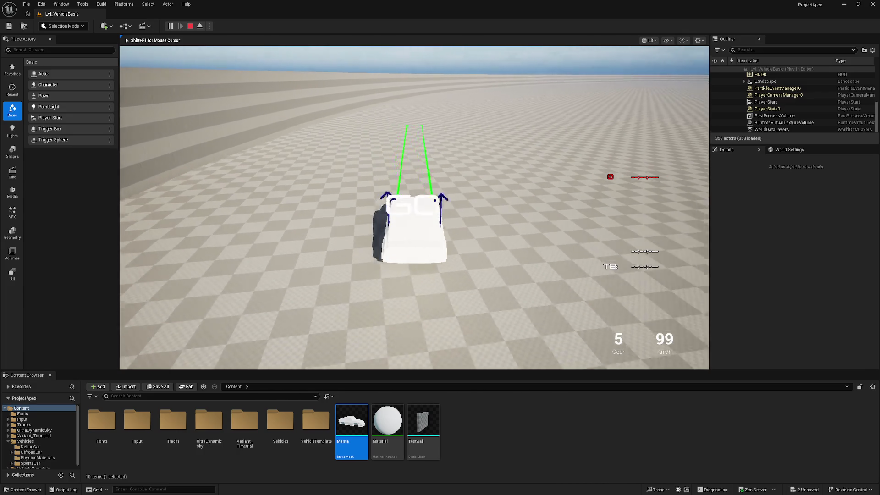
{"action": "key", "text": "d"}
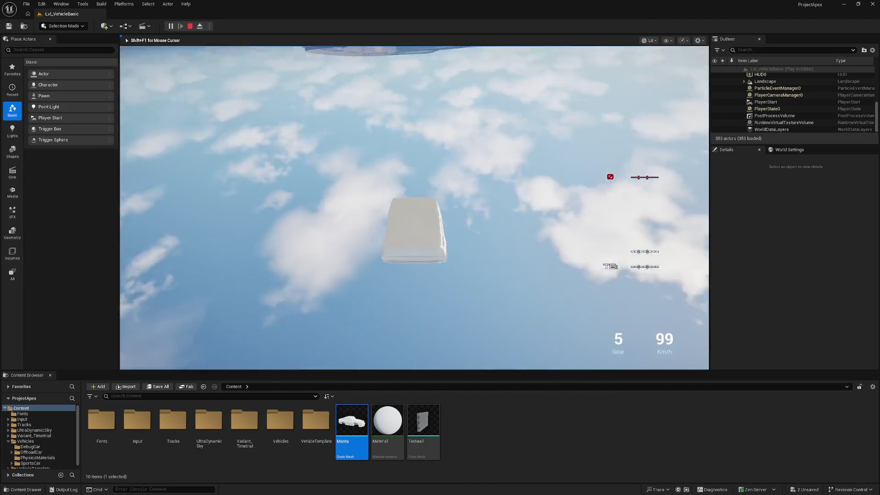
{"action": "key", "text": "Escape"}
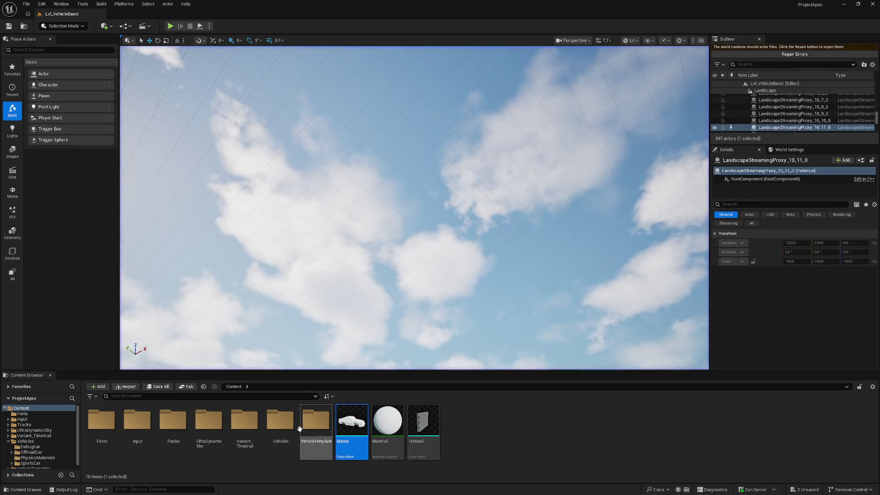
Replace the Manta mesh's collision with a new box simplified collision enclosing the car
{"action": "double_click", "coordinate": [353, 415]}
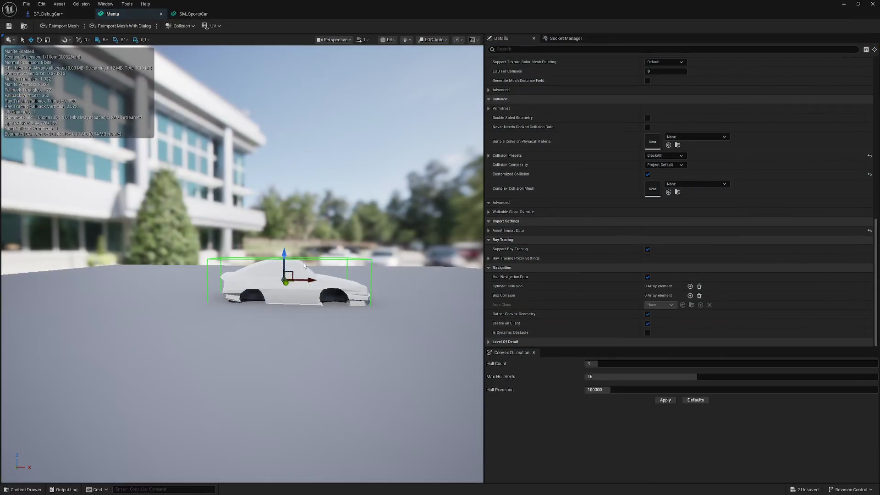
{"action": "left_click", "coordinate": [189, 26]}
{"action": "left_click", "coordinate": [188, 119]}
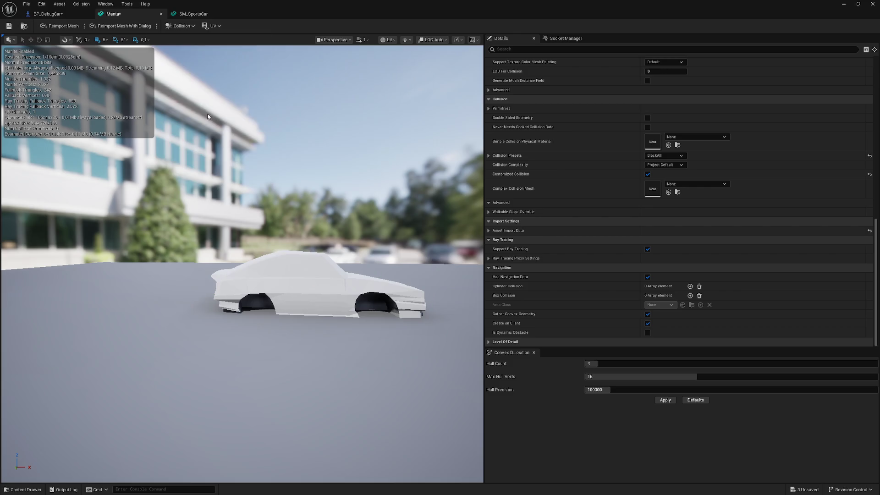
{"action": "left_click", "coordinate": [182, 26]}
{"action": "left_click", "coordinate": [201, 74]}
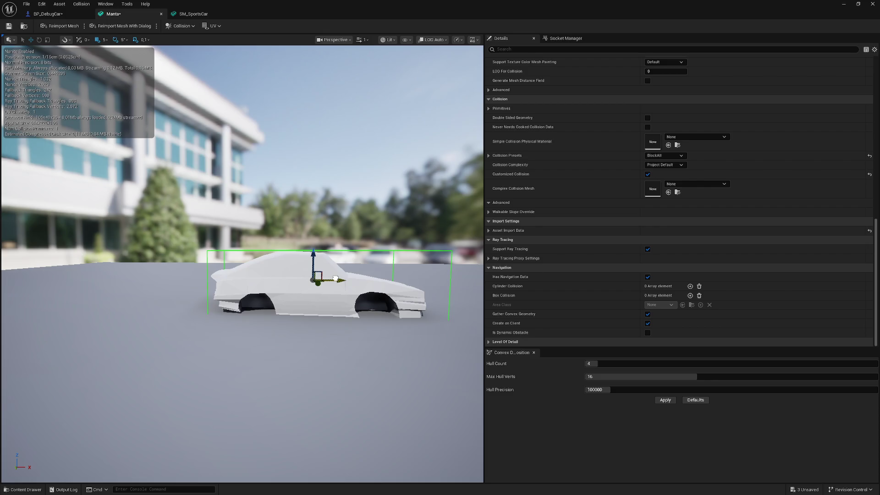
{"action": "left_click", "coordinate": [843, 5]}
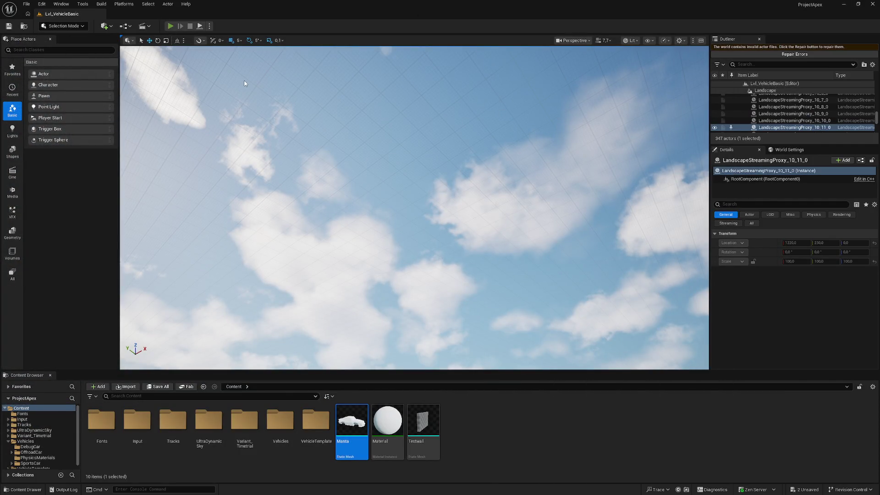
Start play mode with Alt+P to drive the white Manta car
{"action": "key", "text": "alt+p"}
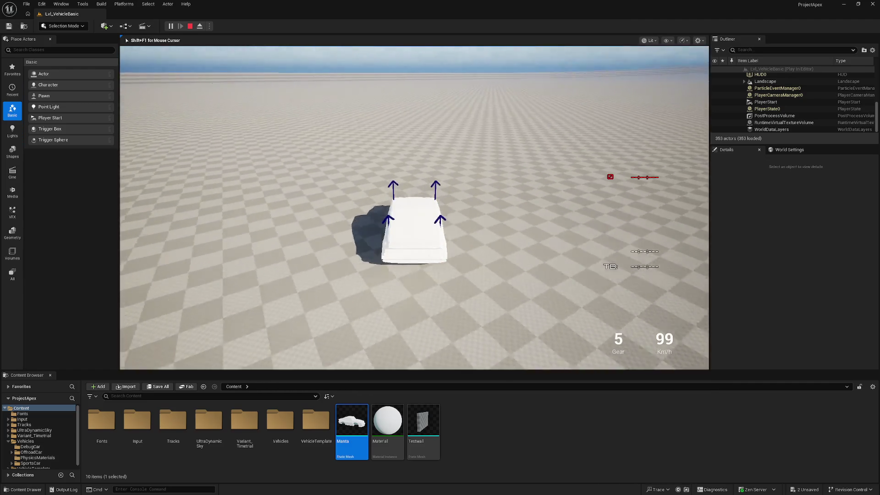
Stop the play session and open the Manta mesh editor in a smaller window
{"action": "key", "text": "Escape"}
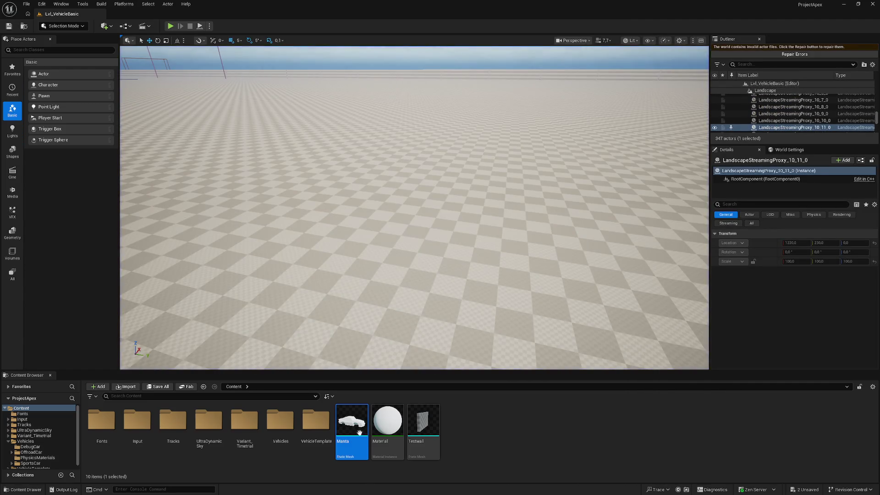
{"action": "double_click", "coordinate": [348, 417]}
{"action": "left_click_drag", "start_coordinate": [295, 338], "coordinate": [259, 241]}
{"action": "mouse_move", "coordinate": [197, 5]}
{"action": "left_mouse_down"}
{"action": "mouse_move", "coordinate": [717, 11]}
{"action": "mouse_move", "coordinate": [733, 10]}
{"action": "mouse_move", "coordinate": [733, 1]}
{"action": "left_mouse_up"}
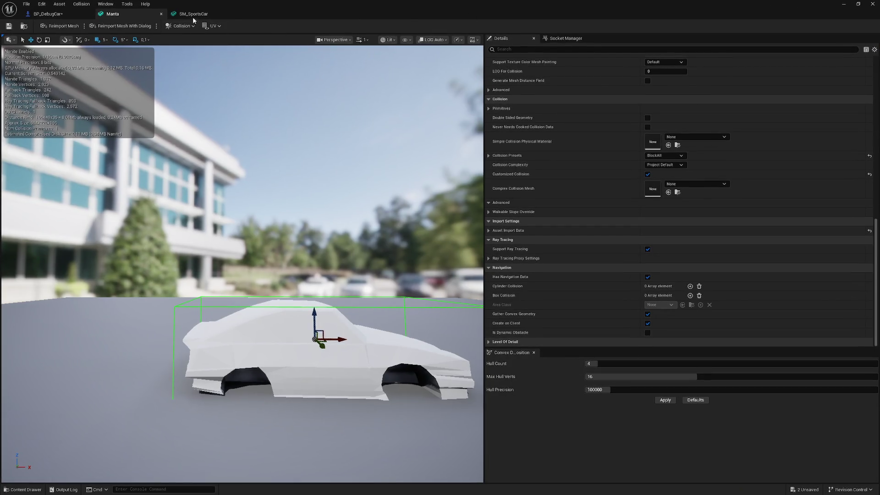
Replace SM_SportsCar's collision with a new box simplified collision wrapping the car
{"action": "left_click", "coordinate": [195, 14]}
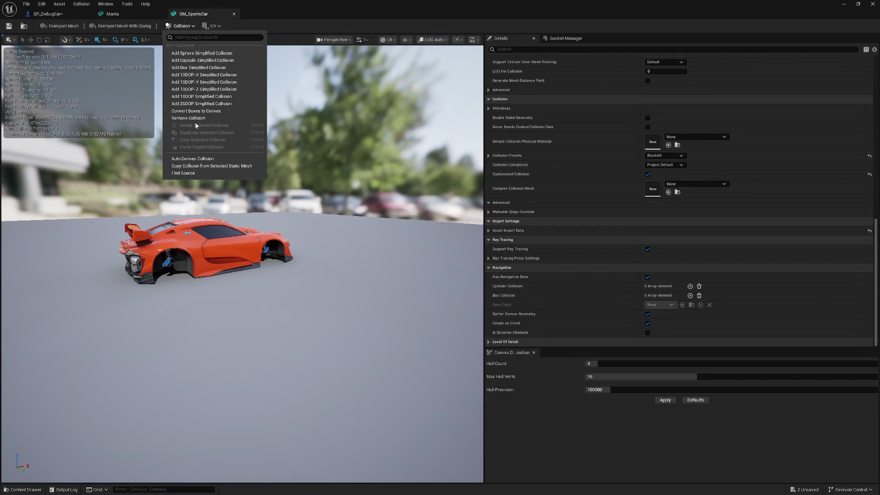
{"action": "left_click", "coordinate": [188, 118]}
{"action": "left_click", "coordinate": [180, 26]}
{"action": "left_click", "coordinate": [192, 67]}
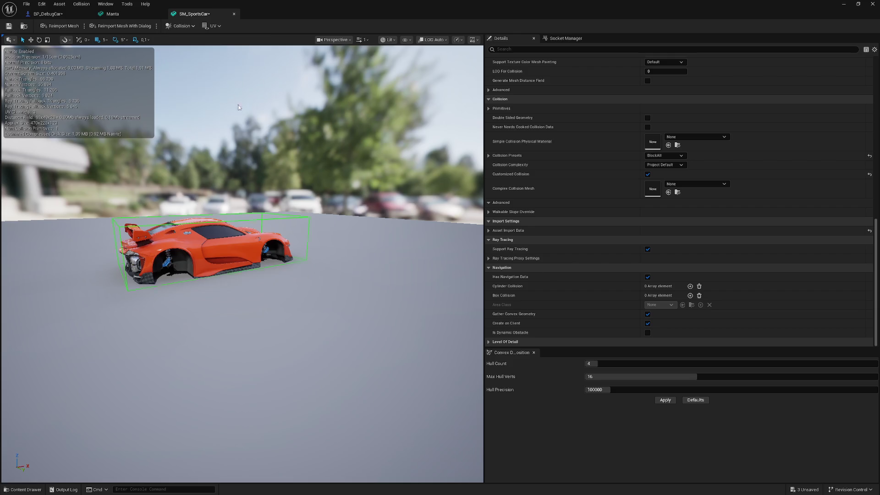
{"action": "scroll", "coordinate": [224, 188], "scroll_direction": "up", "scroll_amount": 5}
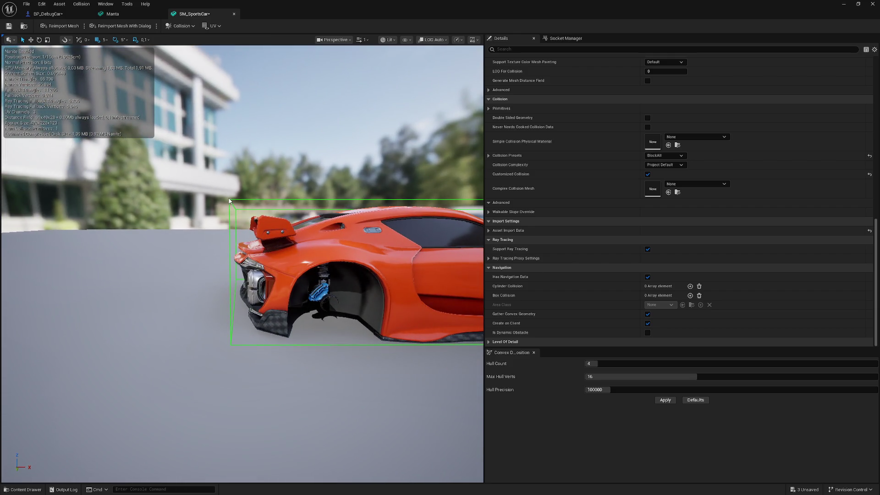
{"action": "left_click", "coordinate": [230, 202]}
Restore the Manta box collision, save the mesh, and start play mode again
{"action": "left_click", "coordinate": [133, 14]}
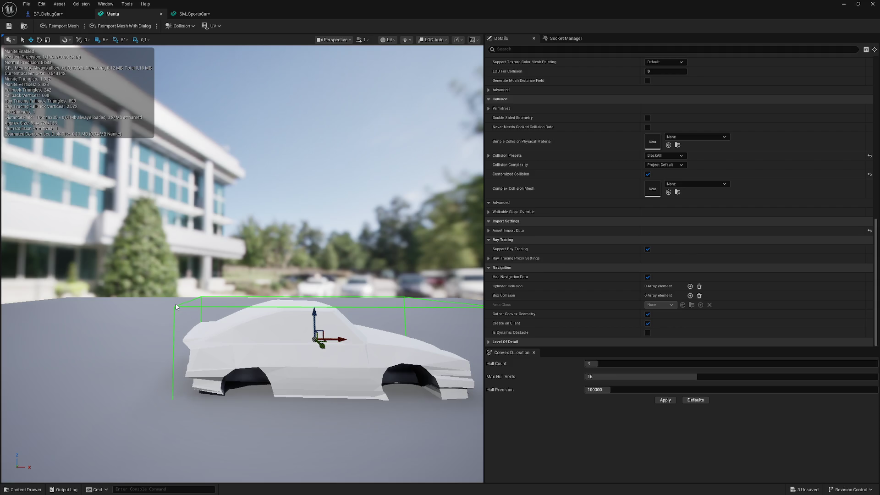
{"action": "key", "text": "Delete"}
{"action": "key", "text": "ctrl+z"}
{"action": "left_click_drag", "start_coordinate": [176, 306], "coordinate": [226, 280]}
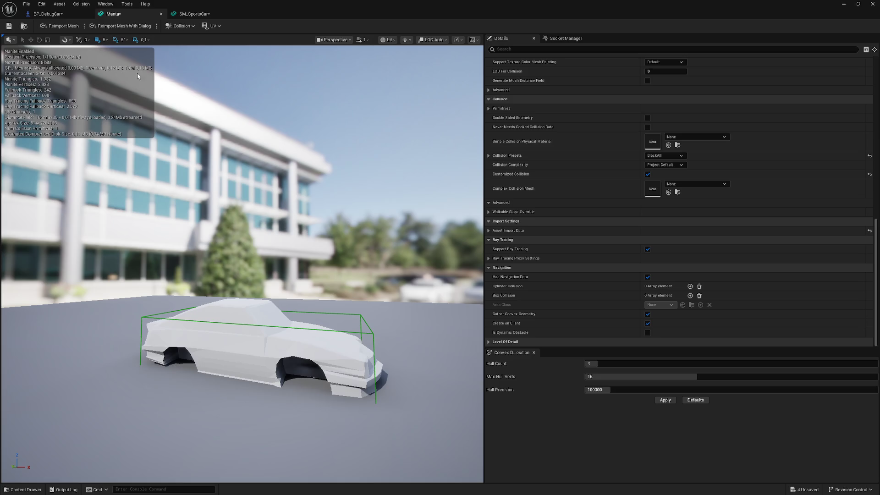
{"action": "left_click", "coordinate": [141, 319]}
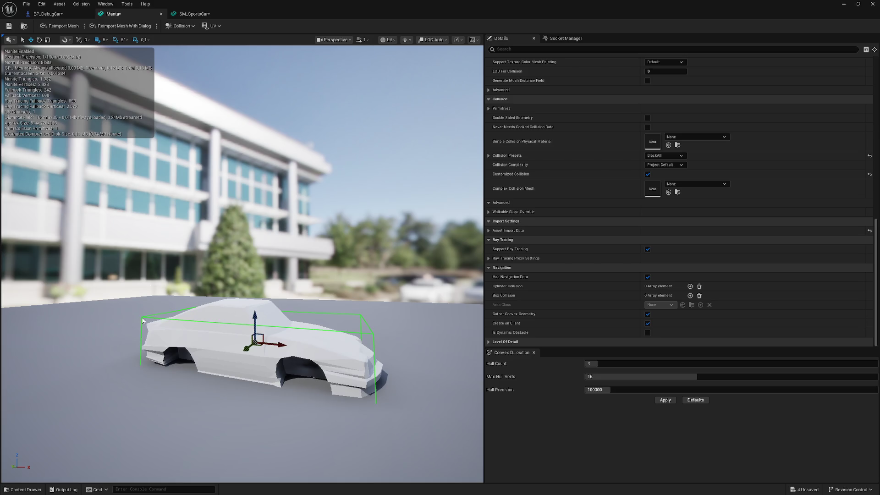
{"action": "left_click", "coordinate": [9, 26]}
{"action": "left_click", "coordinate": [855, 9]}
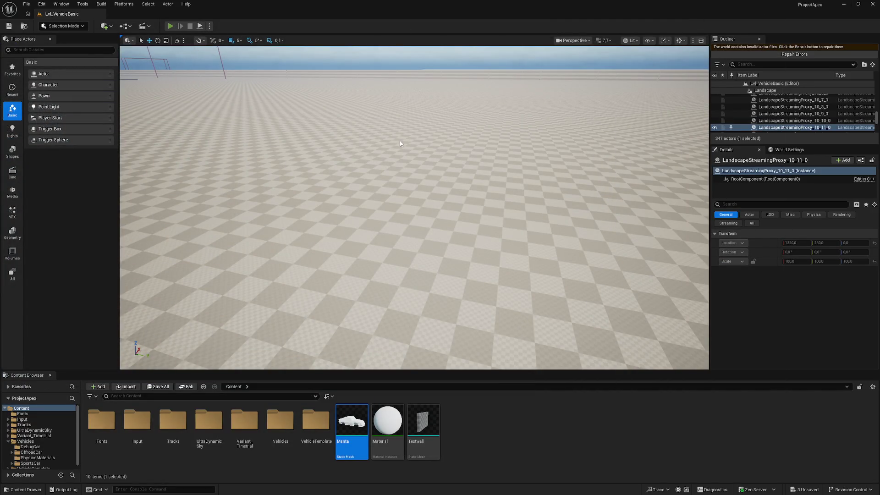
{"action": "key", "text": "alt+p"}
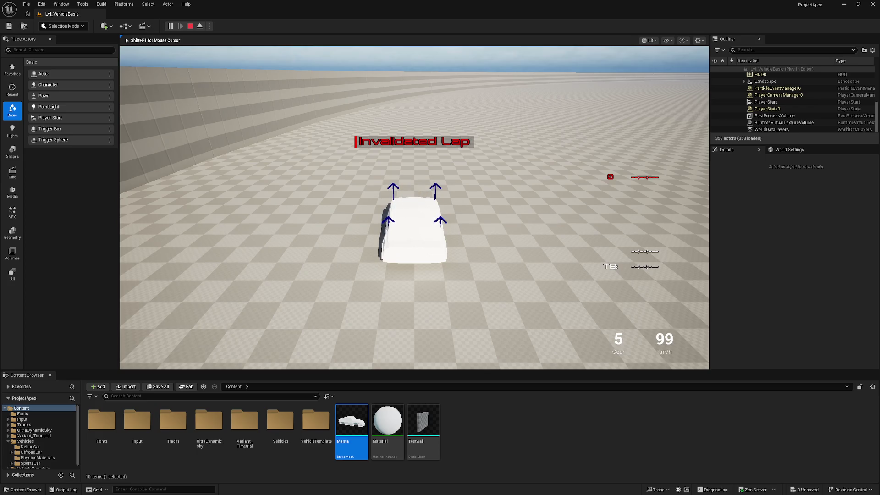